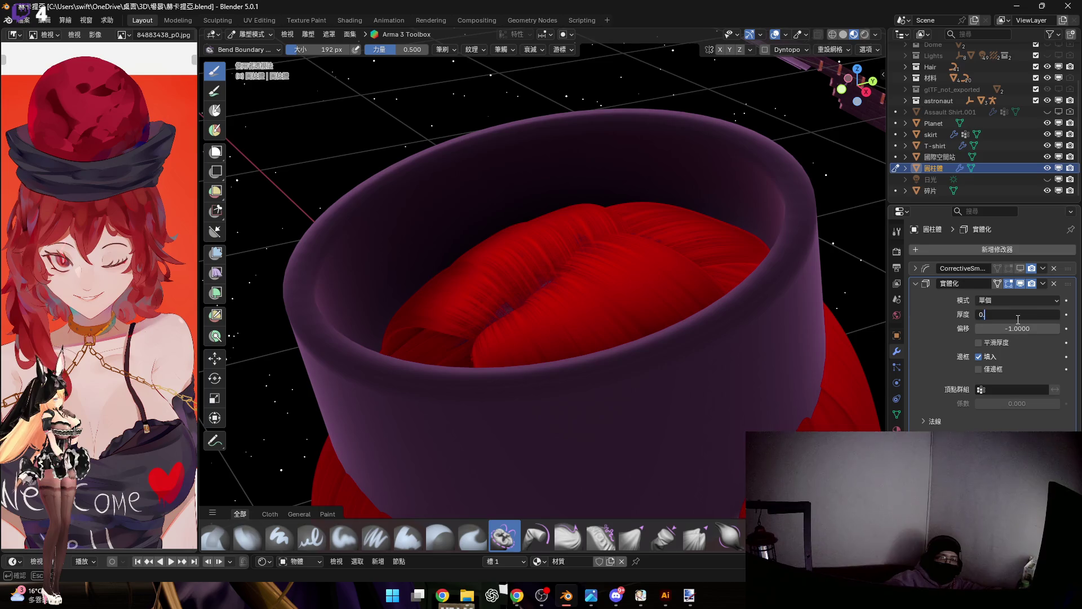
Step: Set the Solidify thickness to 0.5 cm, undoing a stray Bend Boundary stroke on the rim
{"action": "type", "text": ".5"}
{"action": "key", "text": "Return"}
{"action": "left_click_drag", "start_coordinate": [696, 339], "coordinate": [702, 383]}
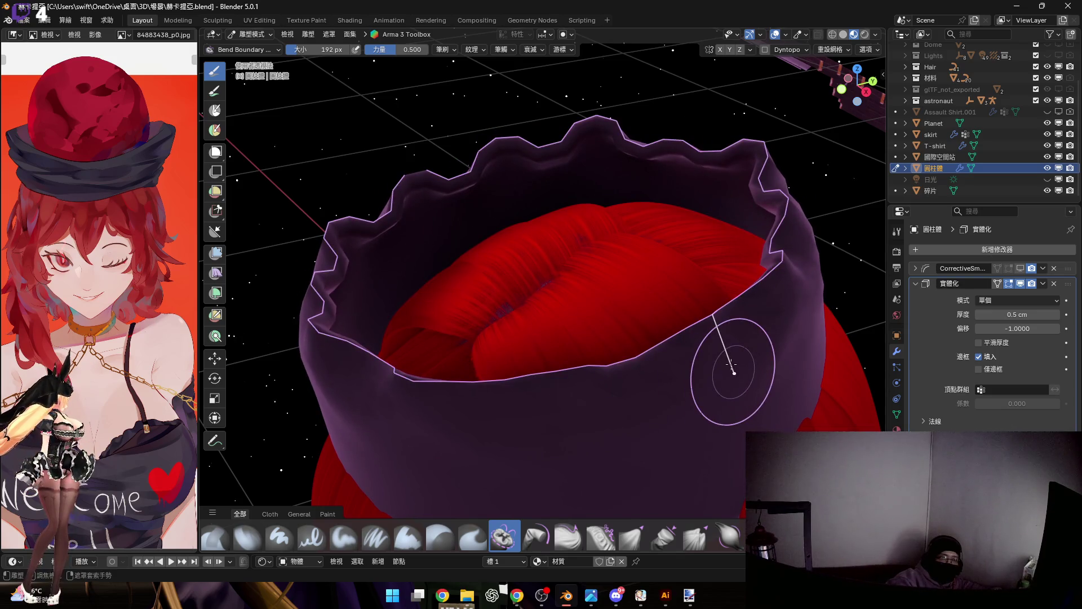
{"action": "key", "text": "ctrl+z"}
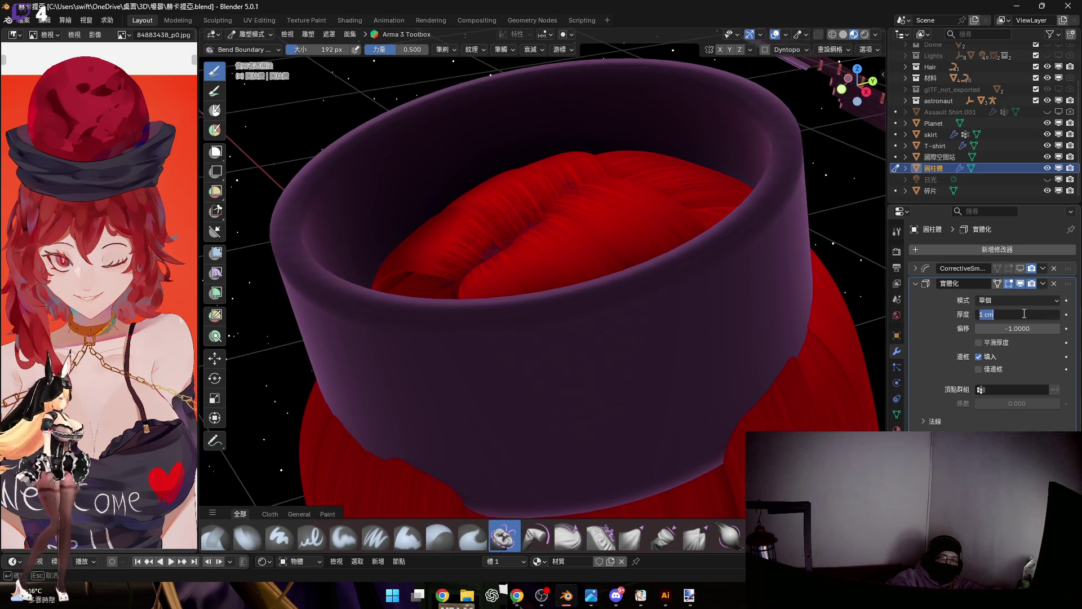
{"action": "type", "text": ".5"}
{"action": "key", "text": "Return"}
{"action": "middle_click_drag", "start_coordinate": [727, 294], "coordinate": [681, 283]}
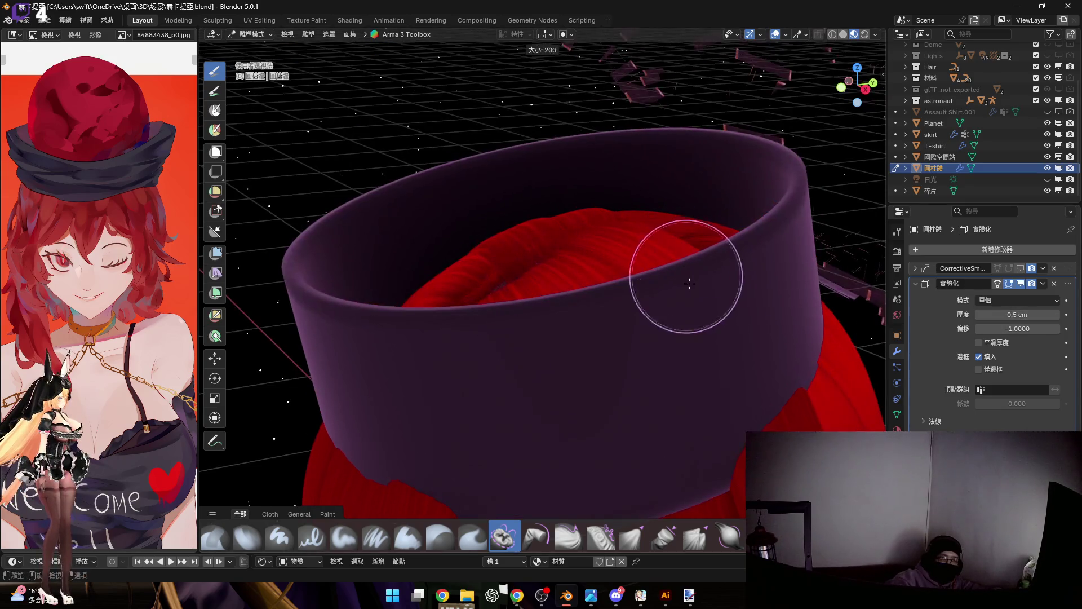
Step: Set the sculpt brush to 300 px and switch to a flat side view of the band
{"action": "key", "text": "f"}
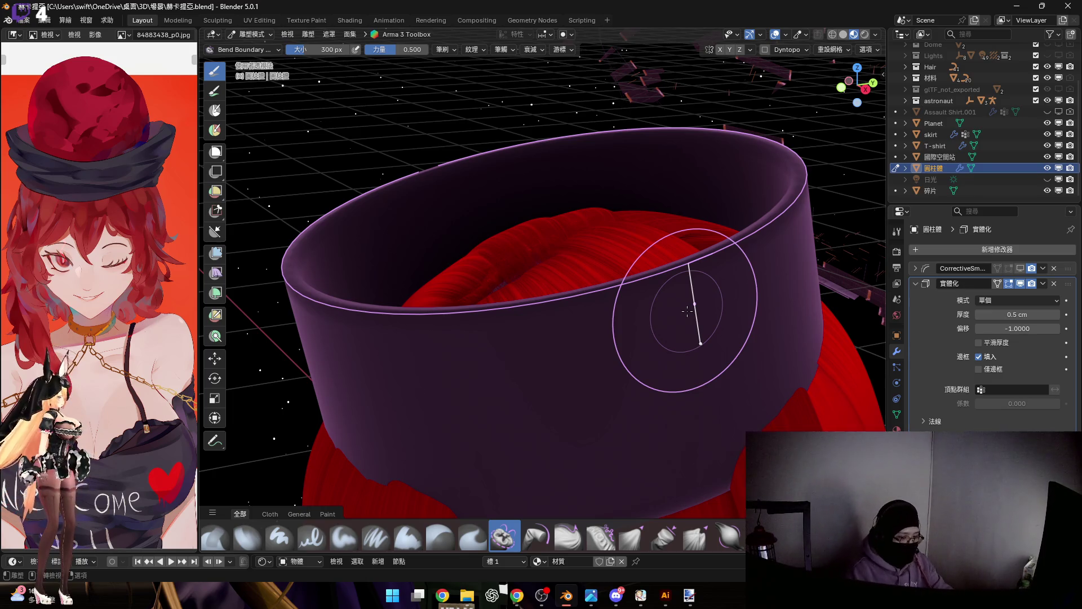
{"action": "key", "text": "Escape"}
{"action": "left_click_drag", "start_coordinate": [848, 85], "coordinate": [859, 93]}
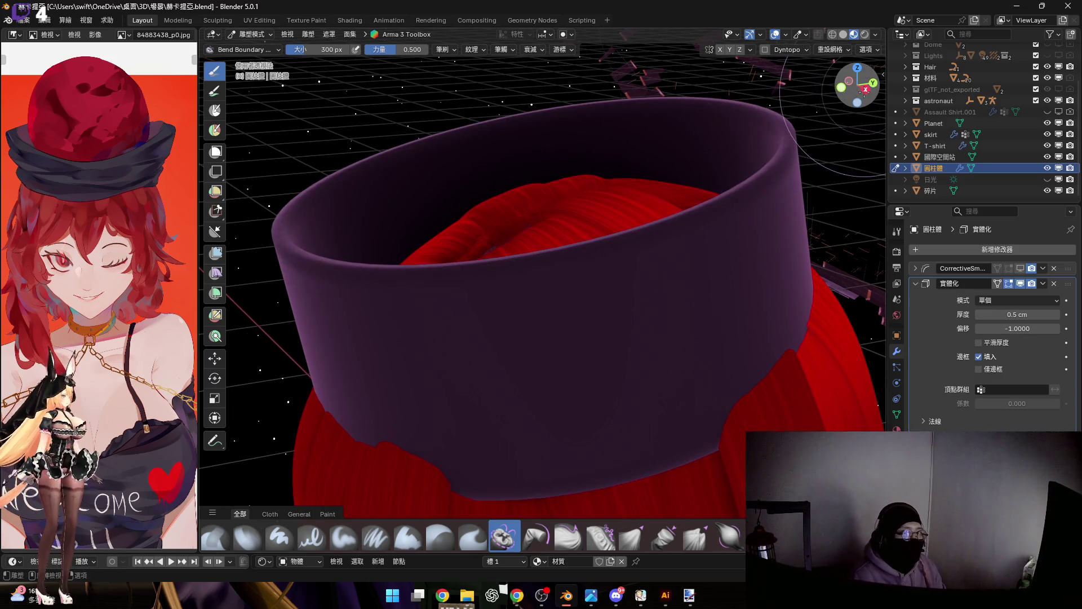
{"action": "left_click", "coordinate": [865, 89]}
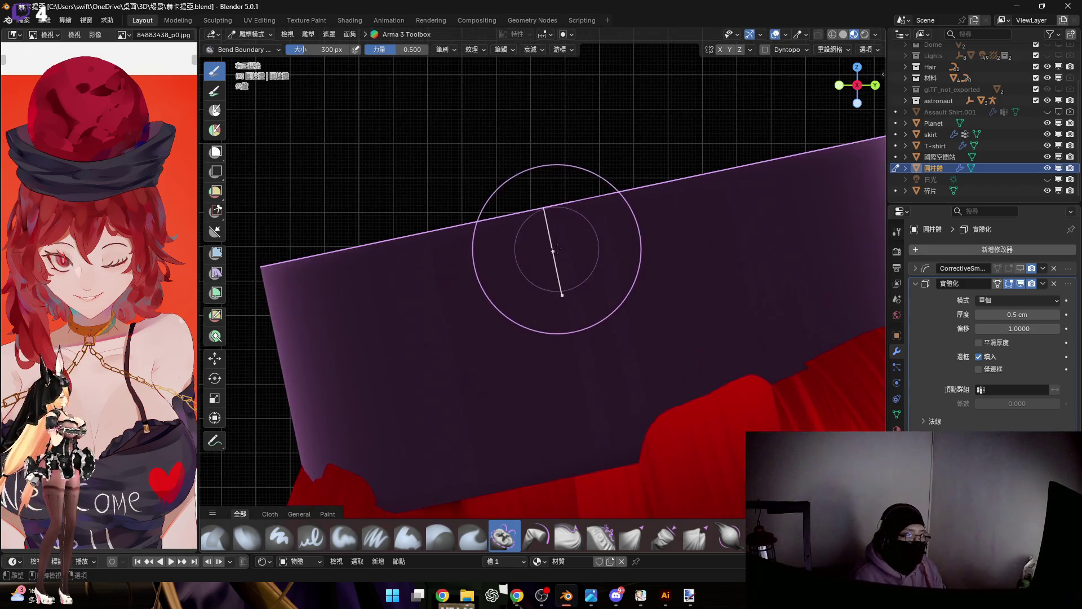
{"action": "key", "text": "Escape"}
{"action": "scroll", "coordinate": [515, 256], "scroll_direction": "down", "scroll_amount": 2}
Step: Bend the band's straight top edge into a jagged, wavy rim with Bend Boundary Cloth
{"action": "mouse_move", "coordinate": [527, 286]}
{"action": "left_mouse_down"}
{"action": "mouse_move", "coordinate": [530, 302]}
{"action": "mouse_move", "coordinate": [518, 293]}
{"action": "left_mouse_up"}
{"action": "middle_click_drag", "start_coordinate": [514, 289], "coordinate": [617, 277], "text": "shift"}
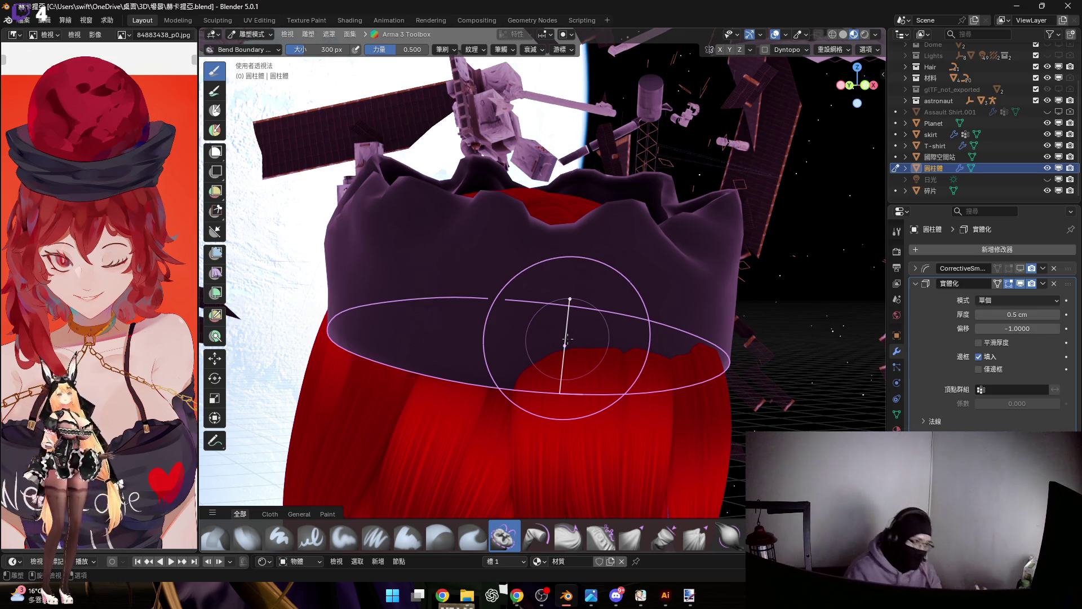
{"action": "scroll", "coordinate": [607, 268], "scroll_direction": "up", "scroll_amount": 3}
{"action": "middle_click_drag", "start_coordinate": [608, 268], "coordinate": [652, 242]}
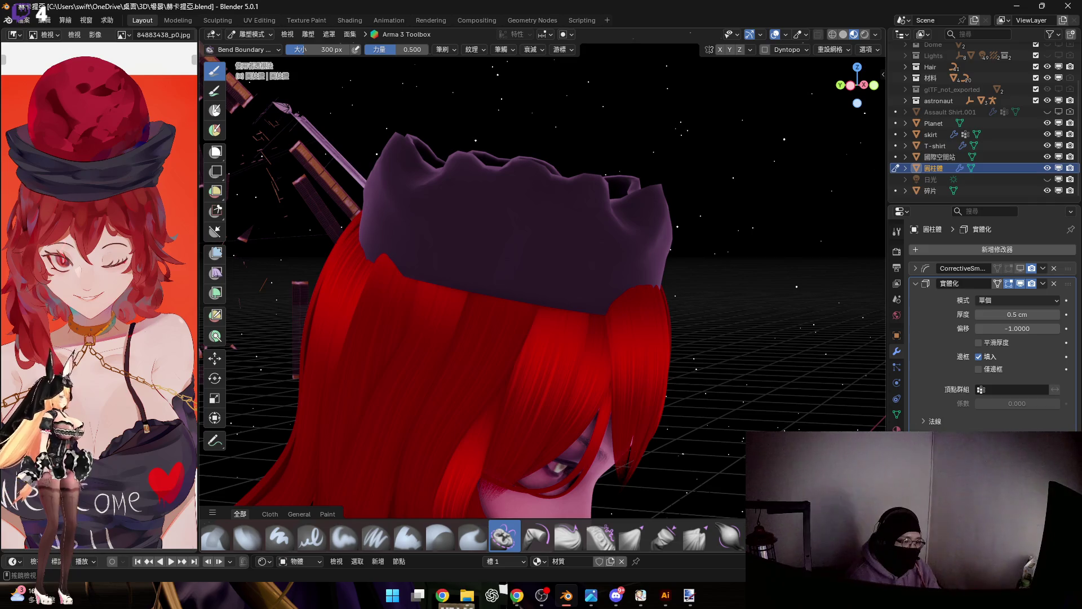
{"action": "scroll", "coordinate": [473, 537], "scroll_direction": "down", "scroll_amount": 2}
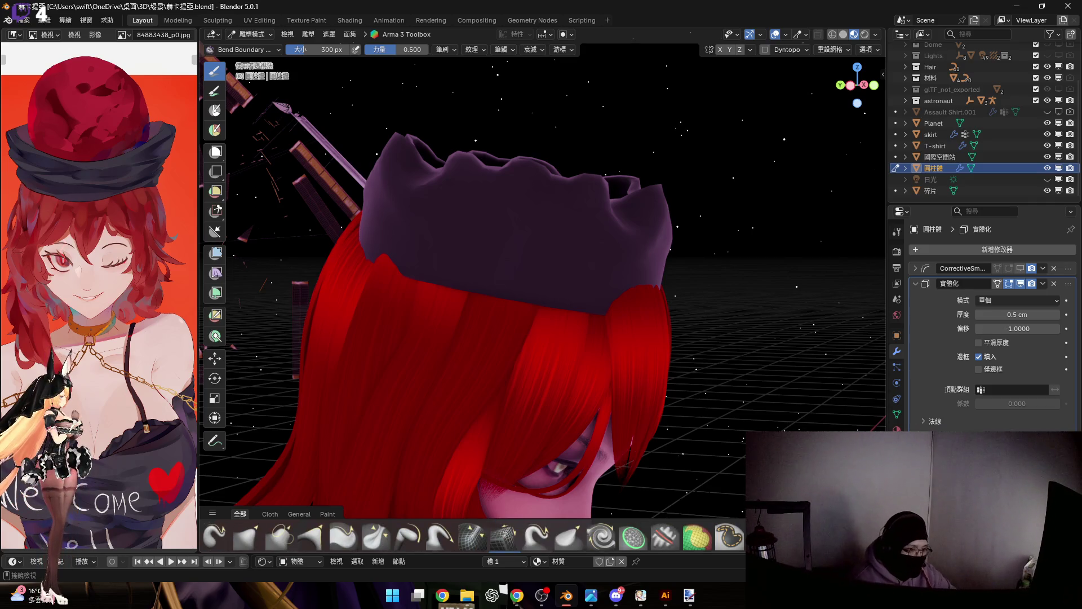
Step: Pull the band's cloth sideways over the hair with the Grab Planar Cloth brush
{"action": "scroll", "coordinate": [506, 538], "scroll_direction": "down", "scroll_amount": 2}
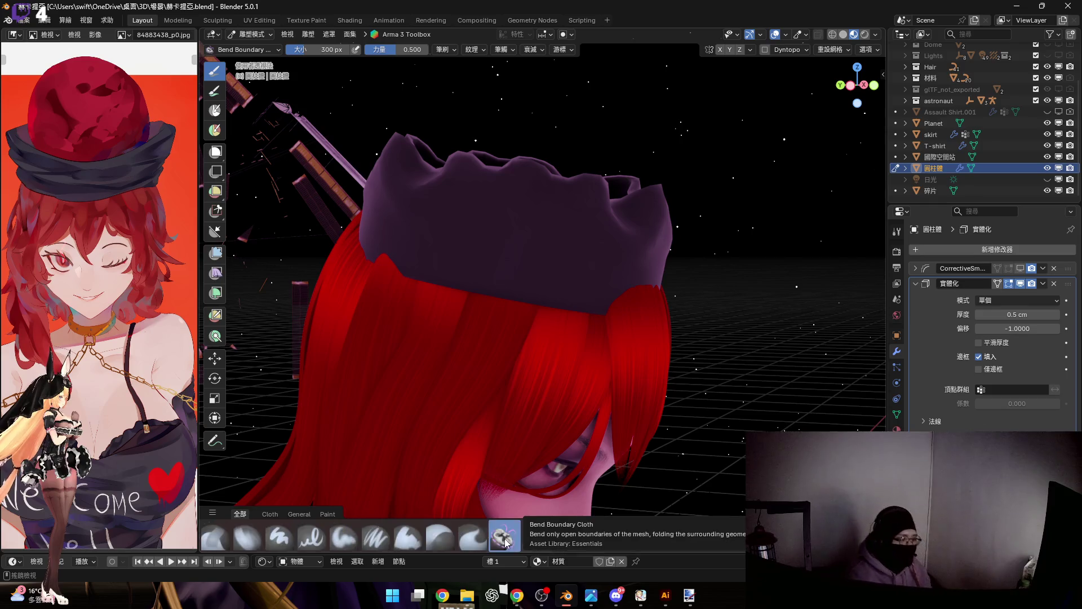
{"action": "scroll", "coordinate": [642, 548], "scroll_direction": "down", "scroll_amount": 2}
{"action": "scroll", "coordinate": [665, 543], "scroll_direction": "up", "scroll_amount": 2}
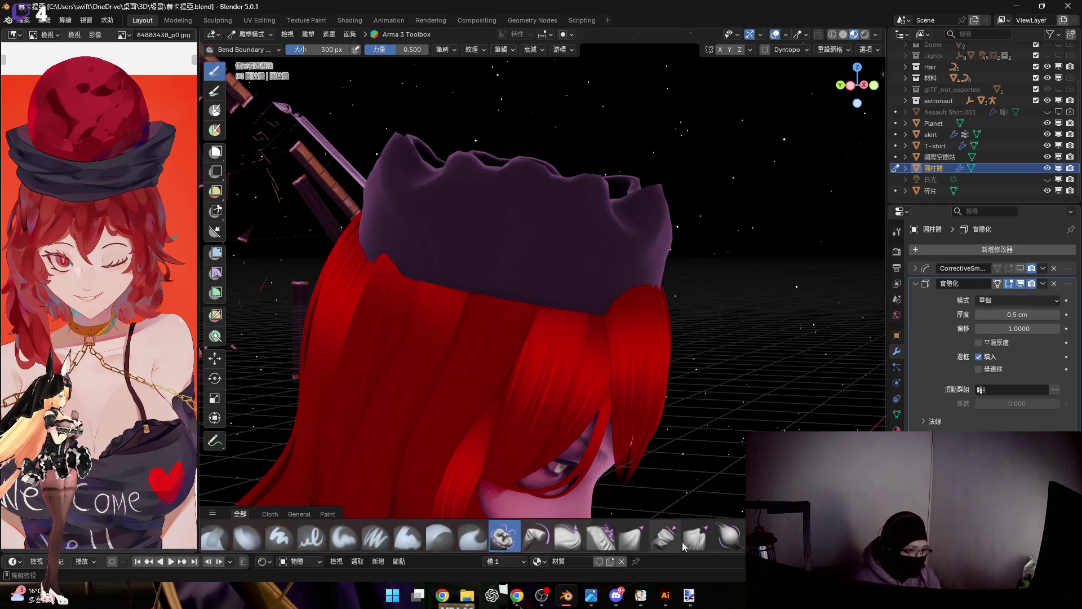
{"action": "left_click", "coordinate": [665, 537]}
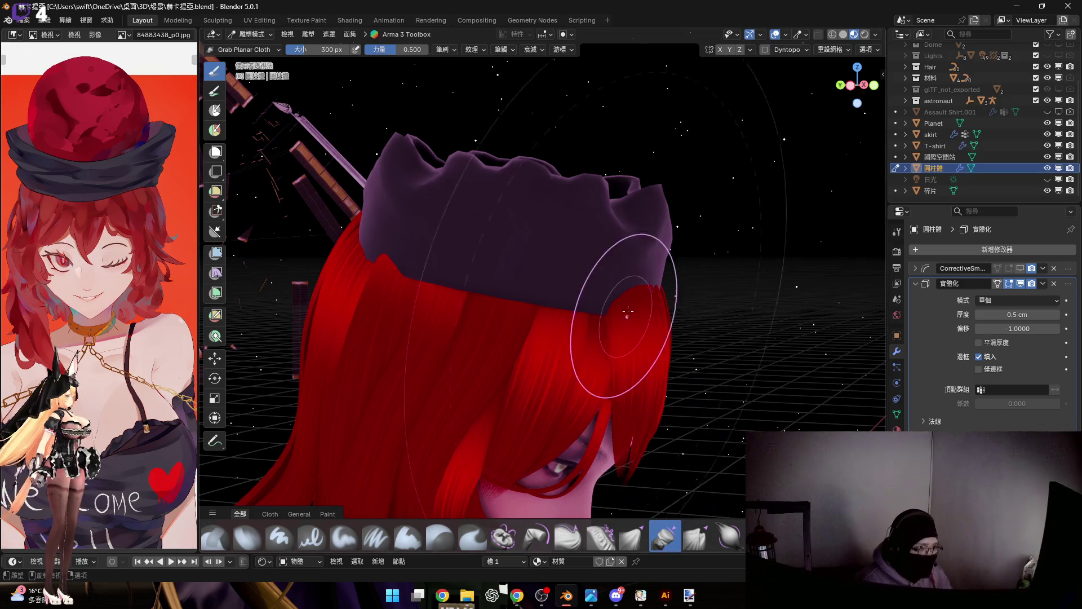
{"action": "left_click_drag", "start_coordinate": [597, 326], "coordinate": [543, 338]}
{"action": "scroll", "coordinate": [577, 321], "scroll_direction": "up", "scroll_amount": 5}
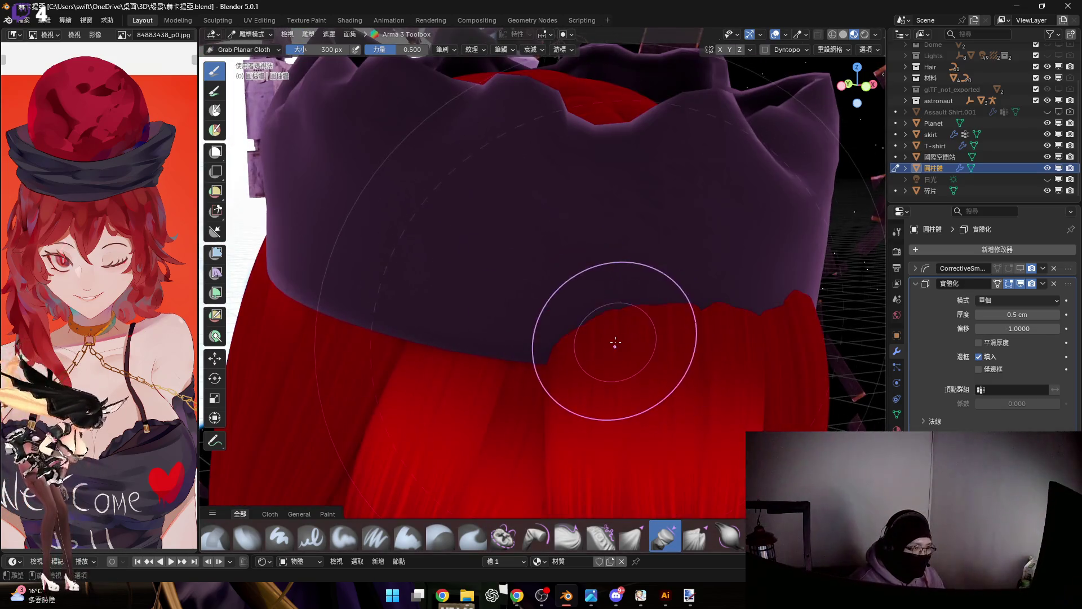
{"action": "scroll", "coordinate": [551, 350], "scroll_direction": "down", "scroll_amount": 4}
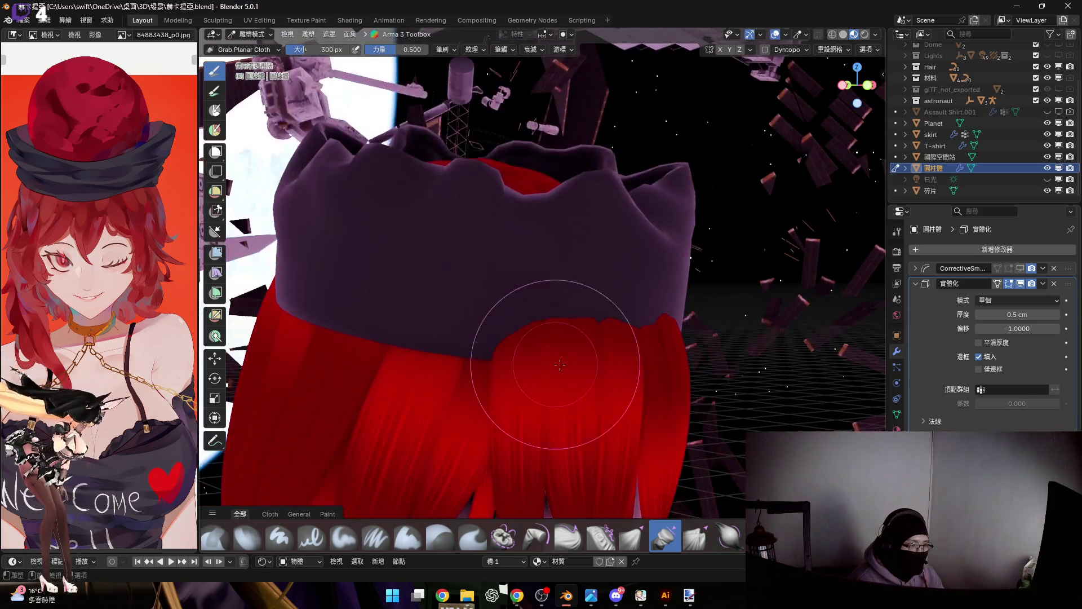
{"action": "scroll", "coordinate": [551, 350], "scroll_direction": "up", "scroll_amount": 3}
{"action": "scroll", "coordinate": [574, 371], "scroll_direction": "down", "scroll_amount": 3}
{"action": "mouse_move", "coordinate": [580, 358]}
{"action": "middle_mouse_down"}
{"action": "mouse_move", "coordinate": [668, 328]}
{"action": "mouse_move", "coordinate": [743, 536]}
{"action": "middle_mouse_up"}
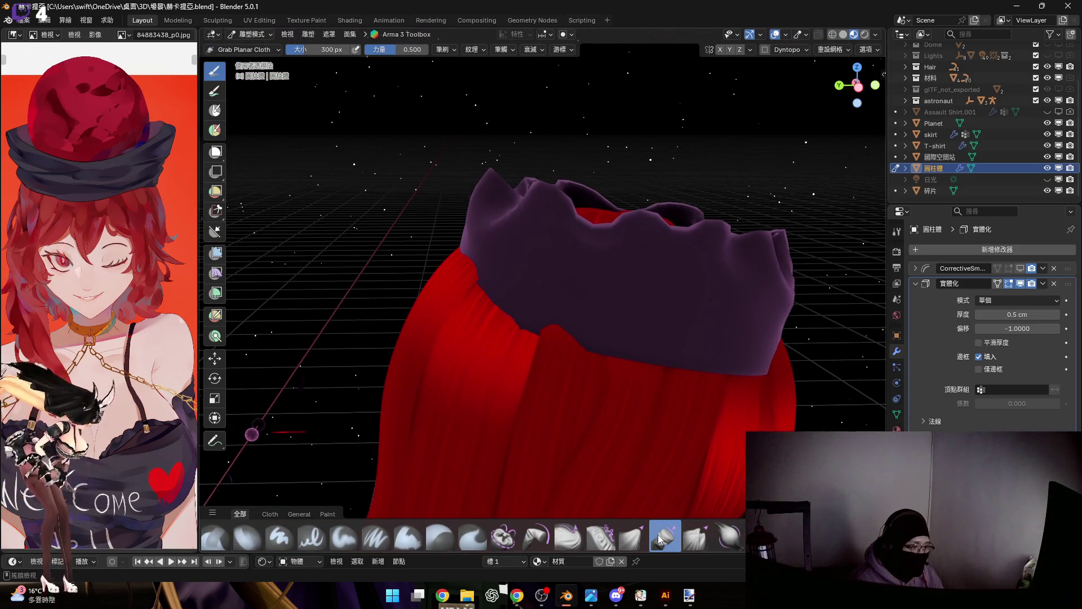
Step: Switch to the Grab Cloth brush and set its size to 354 px
{"action": "left_click", "coordinate": [632, 535]}
{"action": "middle_click_drag", "start_coordinate": [472, 338], "coordinate": [496, 309]}
{"action": "scroll", "coordinate": [496, 309], "scroll_direction": "down", "scroll_amount": 2}
{"action": "key", "text": "f"}
{"action": "left_click", "coordinate": [471, 363]}
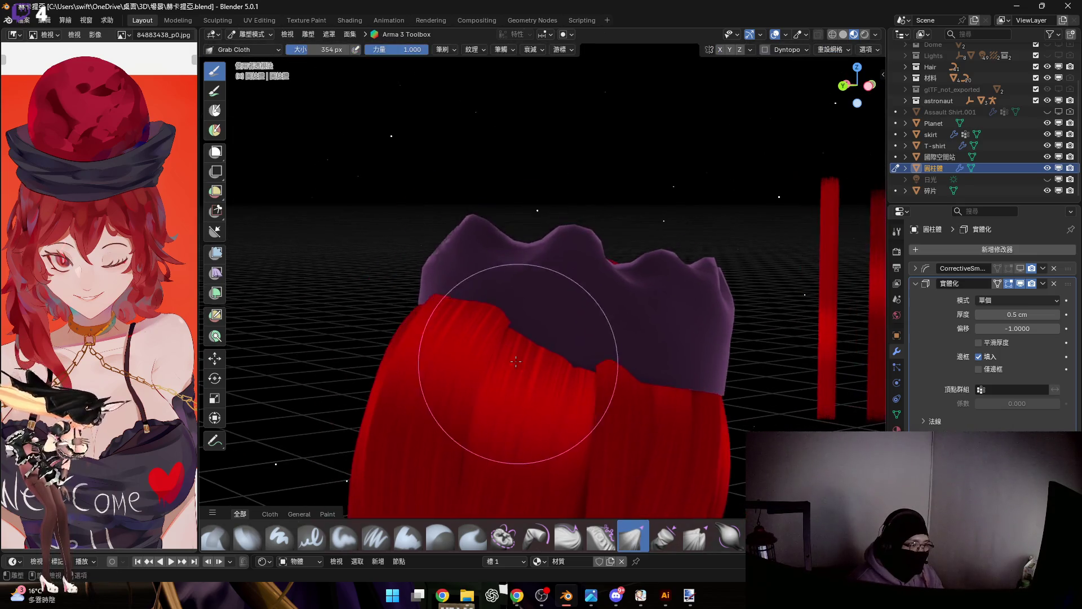
Step: Try a Grab Cloth stretch on the band and undo it
{"action": "scroll", "coordinate": [495, 357], "scroll_direction": "up", "scroll_amount": 5}
{"action": "left_click_drag", "start_coordinate": [510, 329], "coordinate": [476, 338]}
{"action": "key", "text": "ctrl+z"}
Step: Resize the Grab Cloth brush to 242 px, then 276 px, for tugging the lower edge down
{"action": "key", "text": "f"}
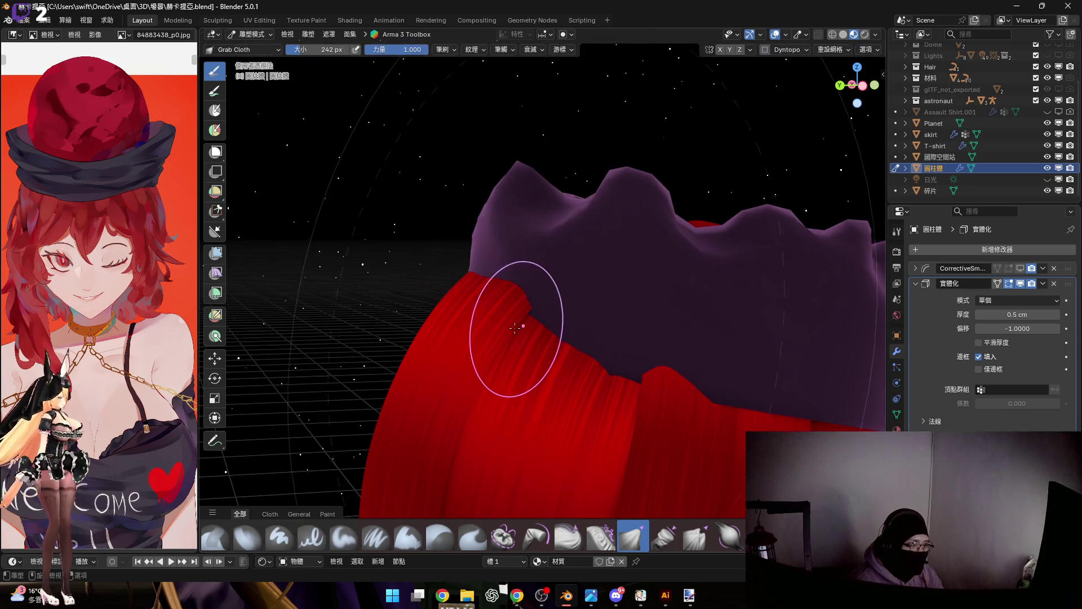
{"action": "left_click", "coordinate": [472, 316]}
{"action": "mouse_move", "coordinate": [471, 316]}
{"action": "middle_mouse_down"}
{"action": "mouse_move", "coordinate": [352, 200]}
{"action": "mouse_move", "coordinate": [569, 375]}
{"action": "mouse_move", "coordinate": [532, 338]}
{"action": "middle_mouse_up"}
{"action": "key", "text": "f"}
{"action": "left_click", "coordinate": [549, 322]}
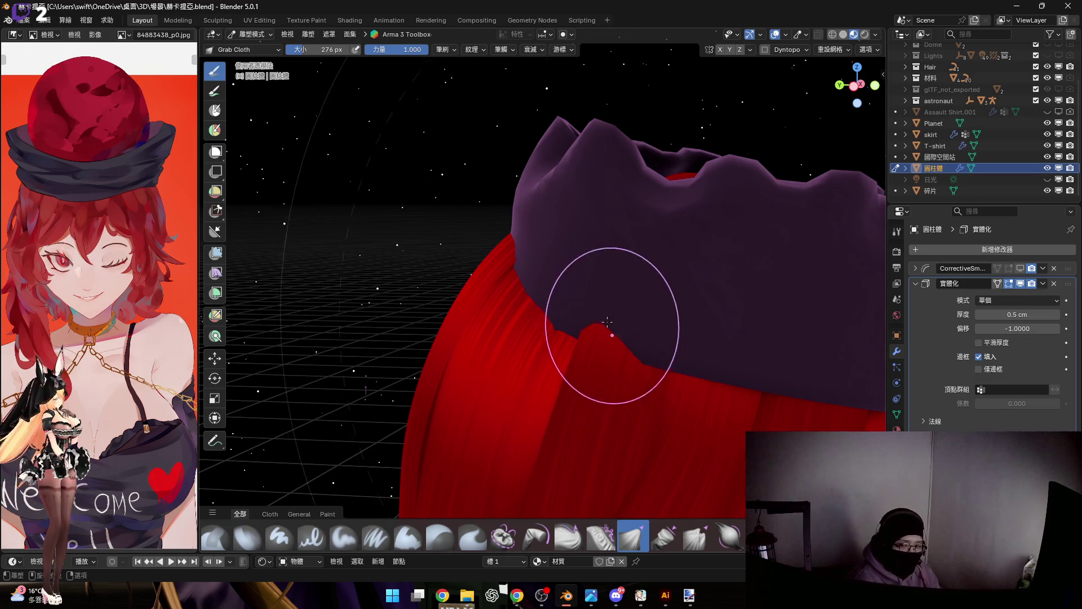
{"action": "scroll", "coordinate": [704, 544], "scroll_direction": "down", "scroll_amount": 3}
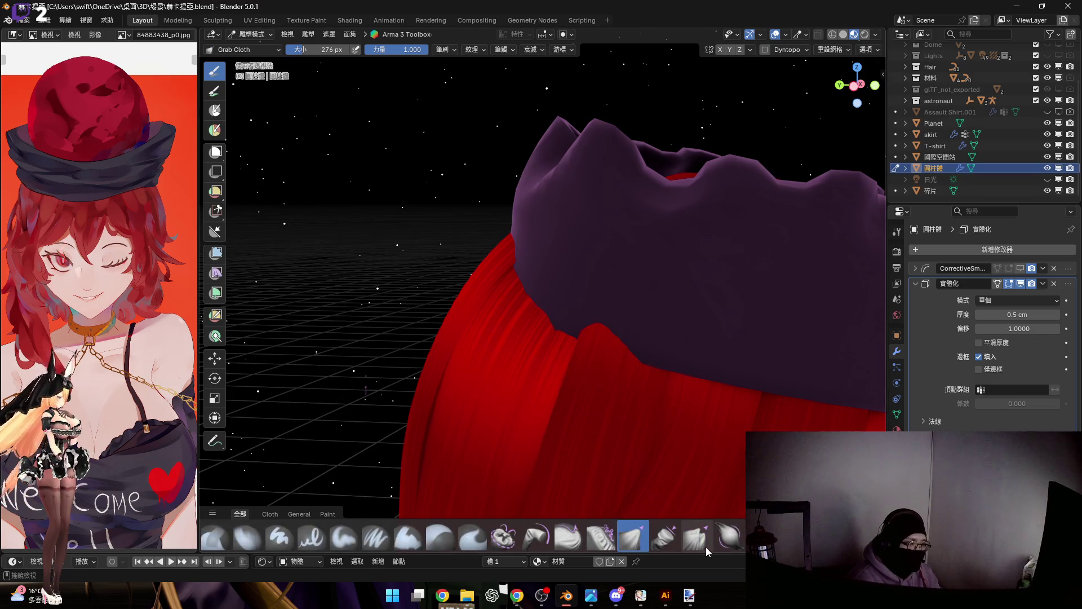
{"action": "scroll", "coordinate": [648, 541], "scroll_direction": "down", "scroll_amount": 2}
{"action": "scroll", "coordinate": [665, 541], "scroll_direction": "down", "scroll_amount": 2}
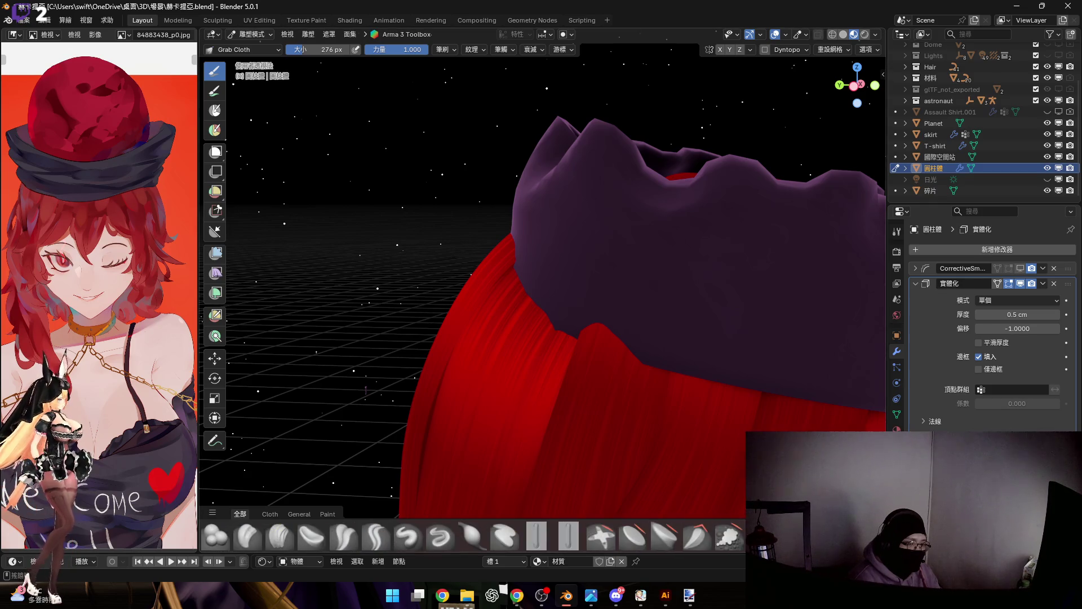
{"action": "scroll", "coordinate": [648, 538], "scroll_direction": "down", "scroll_amount": 2}
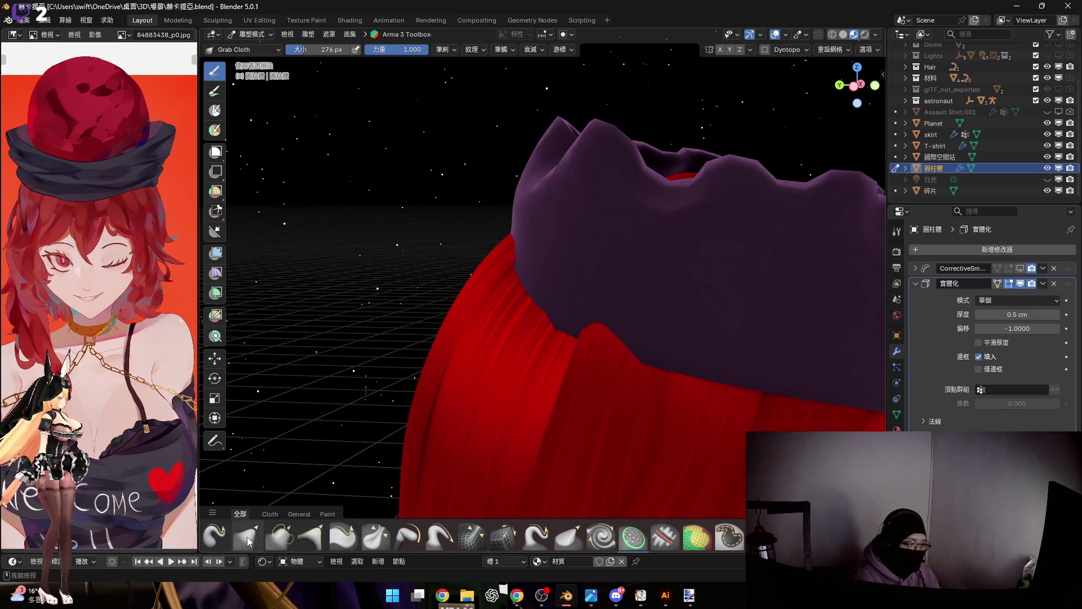
Step: Orbit around the band and reshape its lower edge where it meets the red hair
{"action": "middle_click_drag", "start_coordinate": [614, 347], "coordinate": [580, 242]}
{"action": "mouse_move", "coordinate": [613, 290]}
{"action": "middle_mouse_down"}
{"action": "mouse_move", "coordinate": [565, 241]}
{"action": "mouse_move", "coordinate": [544, 261]}
{"action": "mouse_move", "coordinate": [574, 265]}
{"action": "mouse_move", "coordinate": [539, 271]}
{"action": "mouse_move", "coordinate": [620, 322]}
{"action": "mouse_move", "coordinate": [599, 293]}
{"action": "mouse_move", "coordinate": [688, 316]}
{"action": "mouse_move", "coordinate": [652, 338]}
{"action": "mouse_move", "coordinate": [624, 299]}
{"action": "mouse_move", "coordinate": [596, 314]}
{"action": "mouse_move", "coordinate": [541, 281]}
{"action": "mouse_move", "coordinate": [587, 282]}
{"action": "mouse_move", "coordinate": [538, 288]}
{"action": "mouse_move", "coordinate": [570, 271]}
{"action": "mouse_move", "coordinate": [554, 276]}
{"action": "mouse_move", "coordinate": [547, 264]}
{"action": "mouse_move", "coordinate": [659, 278]}
{"action": "mouse_move", "coordinate": [615, 281]}
{"action": "mouse_move", "coordinate": [579, 325]}
{"action": "mouse_move", "coordinate": [583, 312]}
{"action": "mouse_move", "coordinate": [623, 314]}
{"action": "mouse_move", "coordinate": [686, 365]}
{"action": "middle_mouse_up"}
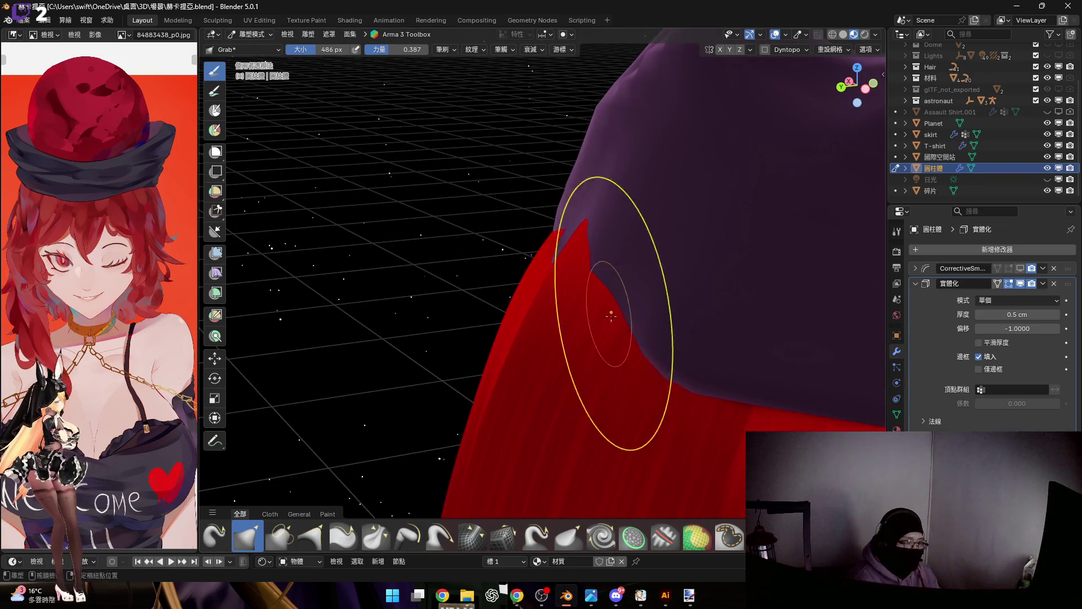
{"action": "middle_click_drag", "start_coordinate": [609, 313], "coordinate": [629, 305]}
{"action": "mouse_move", "coordinate": [554, 309]}
{"action": "middle_mouse_down"}
{"action": "mouse_move", "coordinate": [555, 286]}
{"action": "mouse_move", "coordinate": [618, 271]}
{"action": "mouse_move", "coordinate": [563, 261]}
{"action": "mouse_move", "coordinate": [573, 269]}
{"action": "mouse_move", "coordinate": [532, 247]}
{"action": "mouse_move", "coordinate": [558, 278]}
{"action": "mouse_move", "coordinate": [625, 307]}
{"action": "mouse_move", "coordinate": [587, 287]}
{"action": "mouse_move", "coordinate": [640, 284]}
{"action": "mouse_move", "coordinate": [580, 278]}
{"action": "mouse_move", "coordinate": [615, 282]}
{"action": "mouse_move", "coordinate": [647, 258]}
{"action": "mouse_move", "coordinate": [593, 253]}
{"action": "mouse_move", "coordinate": [578, 291]}
{"action": "middle_mouse_up"}
Step: Set the Grab brush to 416 px and drag the band's front into bulging folds
{"action": "key", "text": "f"}
{"action": "left_click", "coordinate": [621, 256]}
{"action": "mouse_move", "coordinate": [645, 260]}
{"action": "middle_mouse_down"}
{"action": "mouse_move", "coordinate": [623, 300]}
{"action": "mouse_move", "coordinate": [512, 285]}
{"action": "mouse_move", "coordinate": [501, 303]}
{"action": "middle_mouse_up"}
{"action": "mouse_move", "coordinate": [432, 316]}
{"action": "middle_mouse_down"}
{"action": "mouse_move", "coordinate": [495, 303]}
{"action": "mouse_move", "coordinate": [616, 331]}
{"action": "mouse_move", "coordinate": [571, 306]}
{"action": "mouse_move", "coordinate": [548, 324]}
{"action": "mouse_move", "coordinate": [640, 333]}
{"action": "mouse_move", "coordinate": [423, 326]}
{"action": "mouse_move", "coordinate": [512, 338]}
{"action": "mouse_move", "coordinate": [528, 323]}
{"action": "mouse_move", "coordinate": [472, 343]}
{"action": "mouse_move", "coordinate": [601, 356]}
{"action": "mouse_move", "coordinate": [623, 383]}
{"action": "mouse_move", "coordinate": [619, 355]}
{"action": "mouse_move", "coordinate": [627, 372]}
{"action": "mouse_move", "coordinate": [525, 344]}
{"action": "middle_mouse_up"}
Step: Shrink the Grab brush to 376 px, reshape the sides, and expand the CorrectiveSmooth modifier settings
{"action": "key", "text": "f"}
{"action": "left_click", "coordinate": [621, 350]}
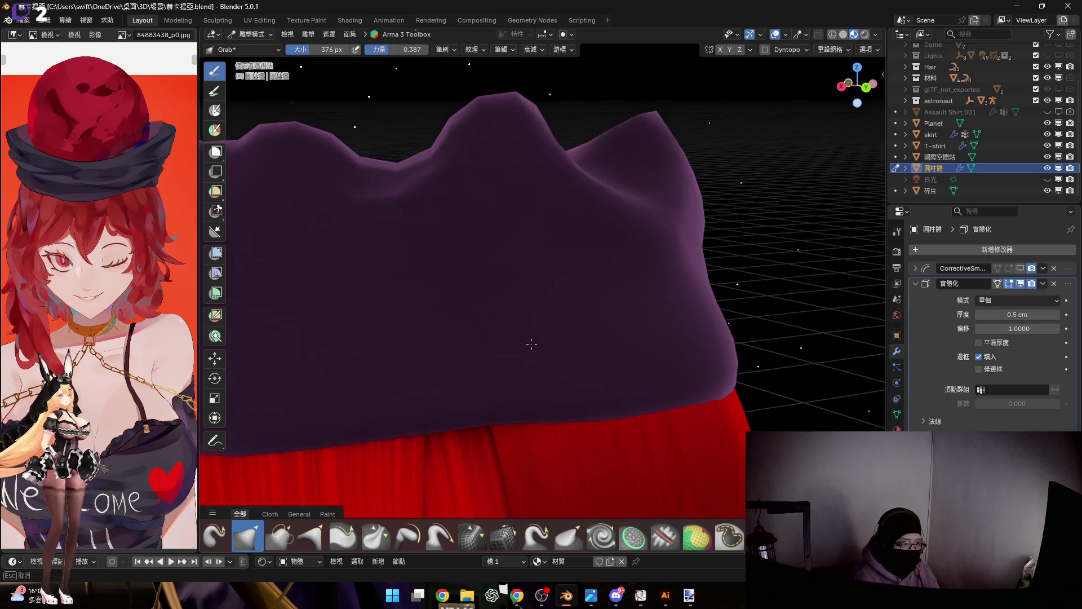
{"action": "mouse_move", "coordinate": [660, 346]}
{"action": "middle_mouse_down"}
{"action": "mouse_move", "coordinate": [607, 393]}
{"action": "mouse_move", "coordinate": [580, 359]}
{"action": "mouse_move", "coordinate": [597, 388]}
{"action": "mouse_move", "coordinate": [624, 401]}
{"action": "mouse_move", "coordinate": [445, 389]}
{"action": "mouse_move", "coordinate": [531, 390]}
{"action": "middle_mouse_up"}
{"action": "mouse_move", "coordinate": [612, 393]}
{"action": "middle_mouse_down"}
{"action": "mouse_move", "coordinate": [531, 387]}
{"action": "mouse_move", "coordinate": [575, 406]}
{"action": "mouse_move", "coordinate": [597, 387]}
{"action": "mouse_move", "coordinate": [597, 364]}
{"action": "middle_mouse_up"}
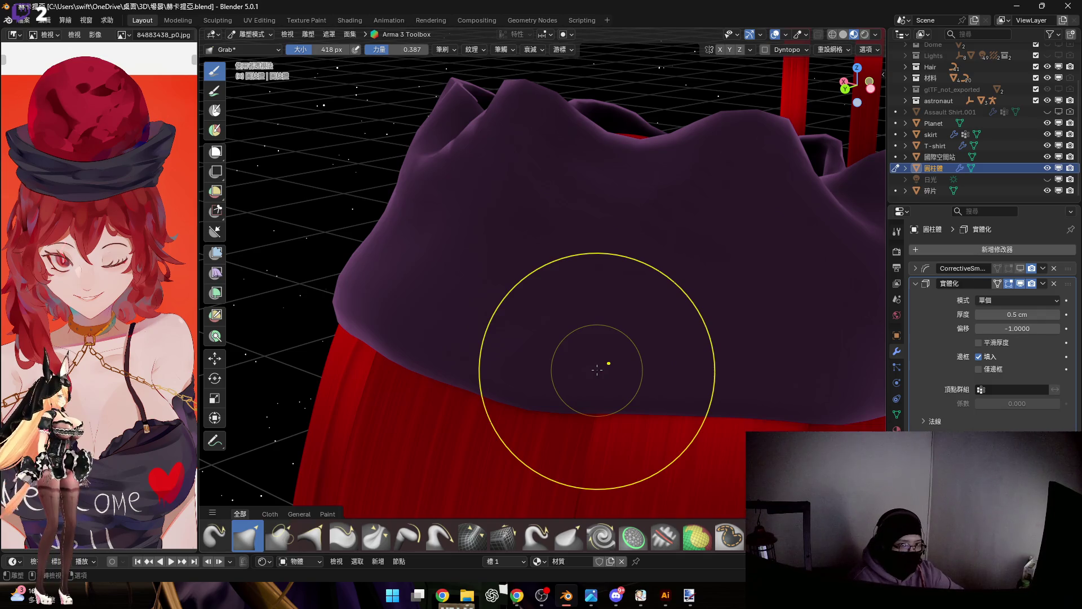
{"action": "left_click", "coordinate": [915, 269]}
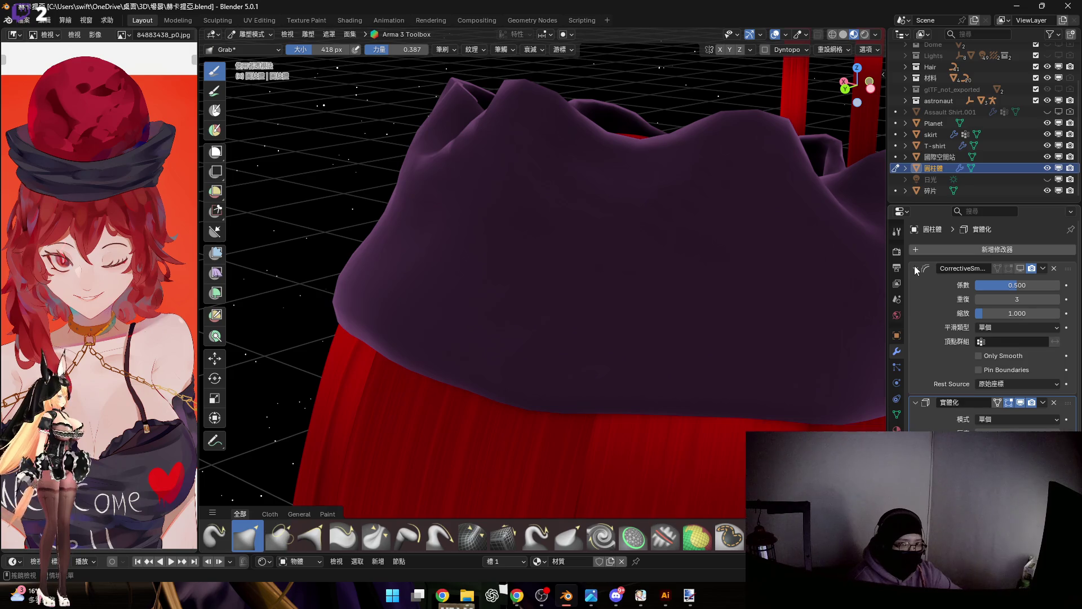
{"action": "left_click", "coordinate": [915, 269]}
{"action": "mouse_move", "coordinate": [563, 386]}
{"action": "middle_mouse_down"}
{"action": "mouse_move", "coordinate": [584, 317]}
{"action": "mouse_move", "coordinate": [563, 370]}
{"action": "mouse_move", "coordinate": [492, 357]}
{"action": "middle_mouse_up"}
{"action": "mouse_move", "coordinate": [550, 363]}
{"action": "middle_mouse_down"}
{"action": "mouse_move", "coordinate": [550, 345]}
{"action": "mouse_move", "coordinate": [541, 359]}
{"action": "mouse_move", "coordinate": [566, 357]}
{"action": "mouse_move", "coordinate": [556, 326]}
{"action": "mouse_move", "coordinate": [519, 295]}
{"action": "mouse_move", "coordinate": [551, 326]}
{"action": "mouse_move", "coordinate": [510, 334]}
{"action": "mouse_move", "coordinate": [548, 335]}
{"action": "mouse_move", "coordinate": [546, 363]}
{"action": "mouse_move", "coordinate": [472, 352]}
{"action": "mouse_move", "coordinate": [393, 360]}
{"action": "mouse_move", "coordinate": [451, 338]}
{"action": "mouse_move", "coordinate": [623, 357]}
{"action": "mouse_move", "coordinate": [554, 361]}
{"action": "mouse_move", "coordinate": [567, 376]}
{"action": "mouse_move", "coordinate": [539, 375]}
{"action": "mouse_move", "coordinate": [517, 389]}
{"action": "mouse_move", "coordinate": [476, 362]}
{"action": "mouse_move", "coordinate": [522, 321]}
{"action": "mouse_move", "coordinate": [504, 343]}
{"action": "mouse_move", "coordinate": [583, 324]}
{"action": "mouse_move", "coordinate": [605, 340]}
{"action": "mouse_move", "coordinate": [652, 338]}
{"action": "mouse_move", "coordinate": [664, 358]}
{"action": "mouse_move", "coordinate": [582, 349]}
{"action": "mouse_move", "coordinate": [605, 358]}
{"action": "middle_mouse_up"}
{"action": "scroll", "coordinate": [535, 352], "scroll_direction": "up", "scroll_amount": 4}
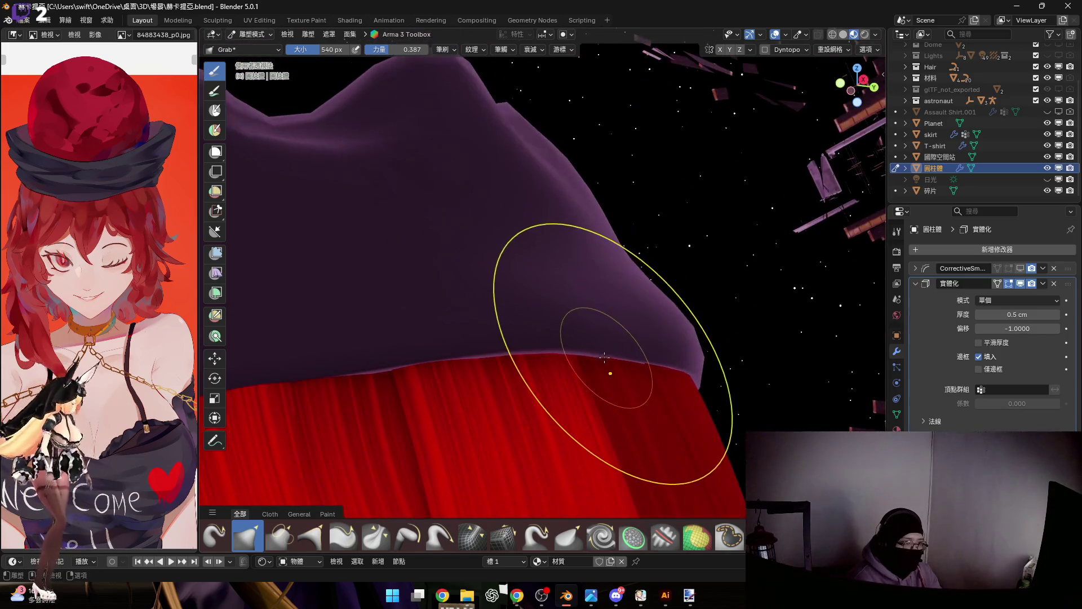
{"action": "mouse_move", "coordinate": [445, 364]}
{"action": "middle_mouse_down"}
{"action": "mouse_move", "coordinate": [561, 321]}
{"action": "mouse_move", "coordinate": [538, 320]}
{"action": "mouse_move", "coordinate": [524, 349]}
{"action": "mouse_move", "coordinate": [525, 325]}
{"action": "mouse_move", "coordinate": [556, 338]}
{"action": "mouse_move", "coordinate": [511, 335]}
{"action": "mouse_move", "coordinate": [515, 316]}
{"action": "mouse_move", "coordinate": [536, 316]}
{"action": "mouse_move", "coordinate": [551, 358]}
{"action": "mouse_move", "coordinate": [541, 339]}
{"action": "mouse_move", "coordinate": [556, 306]}
{"action": "middle_mouse_up"}
Step: Drag the band's lower edge outward and to the left over the red hair with Grab
{"action": "left_click_drag", "start_coordinate": [556, 306], "coordinate": [542, 321]}
{"action": "mouse_move", "coordinate": [482, 324]}
{"action": "middle_mouse_down"}
{"action": "mouse_move", "coordinate": [554, 344]}
{"action": "mouse_move", "coordinate": [495, 357]}
{"action": "mouse_move", "coordinate": [542, 334]}
{"action": "middle_mouse_up"}
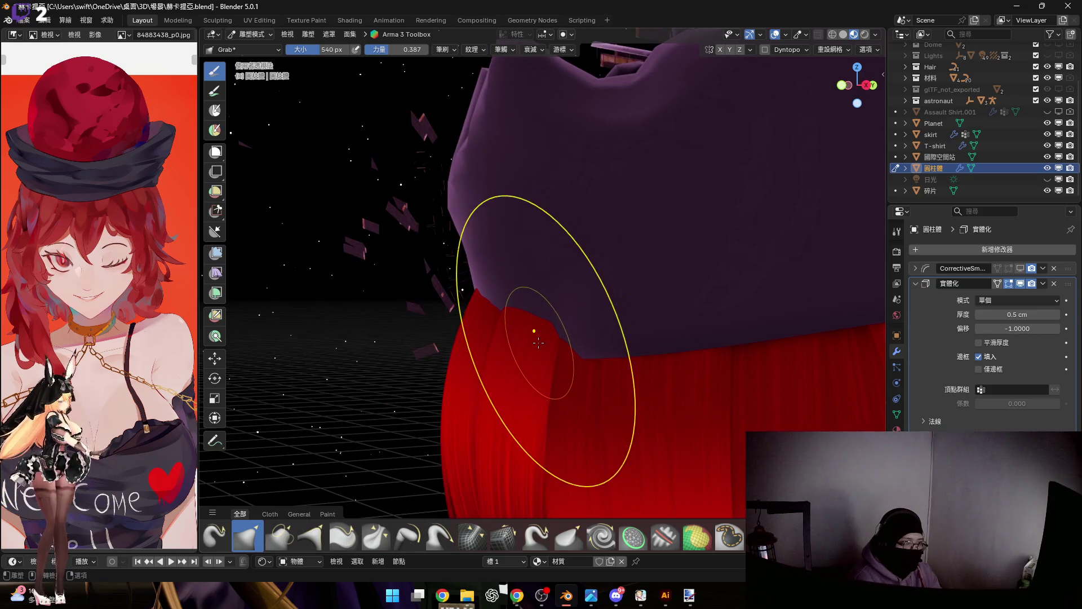
{"action": "mouse_move", "coordinate": [481, 346]}
{"action": "middle_mouse_down"}
{"action": "mouse_move", "coordinate": [517, 348]}
{"action": "mouse_move", "coordinate": [525, 332]}
{"action": "mouse_move", "coordinate": [484, 329]}
{"action": "mouse_move", "coordinate": [506, 345]}
{"action": "mouse_move", "coordinate": [526, 335]}
{"action": "mouse_move", "coordinate": [496, 360]}
{"action": "mouse_move", "coordinate": [536, 360]}
{"action": "mouse_move", "coordinate": [563, 335]}
{"action": "middle_mouse_up"}
{"action": "left_click_drag", "start_coordinate": [563, 336], "coordinate": [546, 336]}
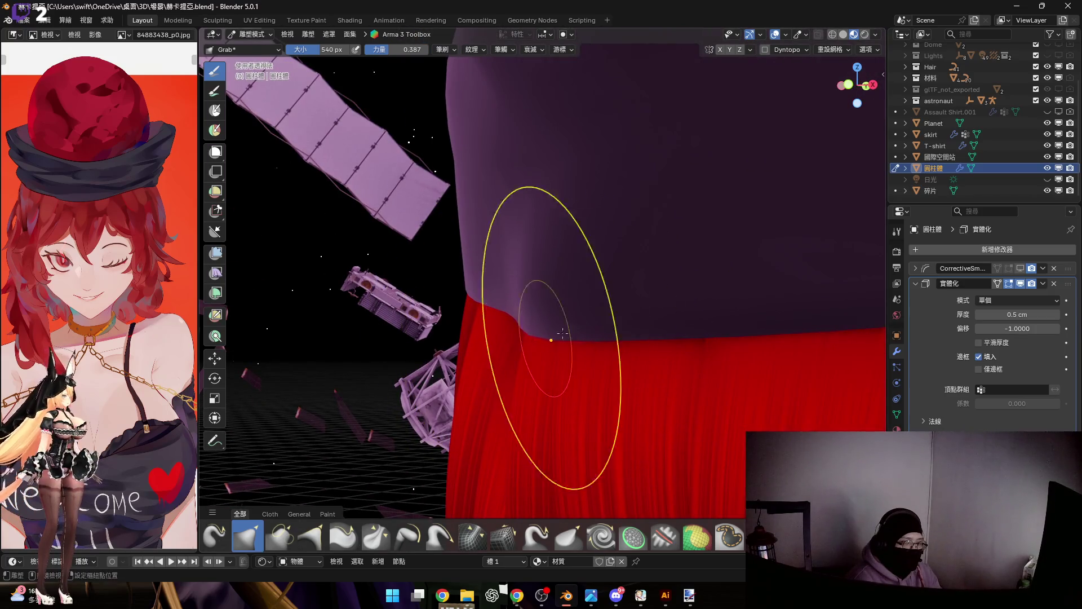
{"action": "mouse_move", "coordinate": [517, 316]}
{"action": "middle_mouse_down"}
{"action": "mouse_move", "coordinate": [567, 329]}
{"action": "mouse_move", "coordinate": [551, 314]}
{"action": "mouse_move", "coordinate": [521, 344]}
{"action": "mouse_move", "coordinate": [488, 350]}
{"action": "mouse_move", "coordinate": [526, 375]}
{"action": "mouse_move", "coordinate": [611, 398]}
{"action": "mouse_move", "coordinate": [614, 362]}
{"action": "mouse_move", "coordinate": [550, 323]}
{"action": "mouse_move", "coordinate": [674, 357]}
{"action": "mouse_move", "coordinate": [644, 344]}
{"action": "mouse_move", "coordinate": [645, 355]}
{"action": "mouse_move", "coordinate": [660, 353]}
{"action": "mouse_move", "coordinate": [633, 350]}
{"action": "mouse_move", "coordinate": [623, 363]}
{"action": "mouse_move", "coordinate": [586, 350]}
{"action": "mouse_move", "coordinate": [647, 379]}
{"action": "middle_mouse_up"}
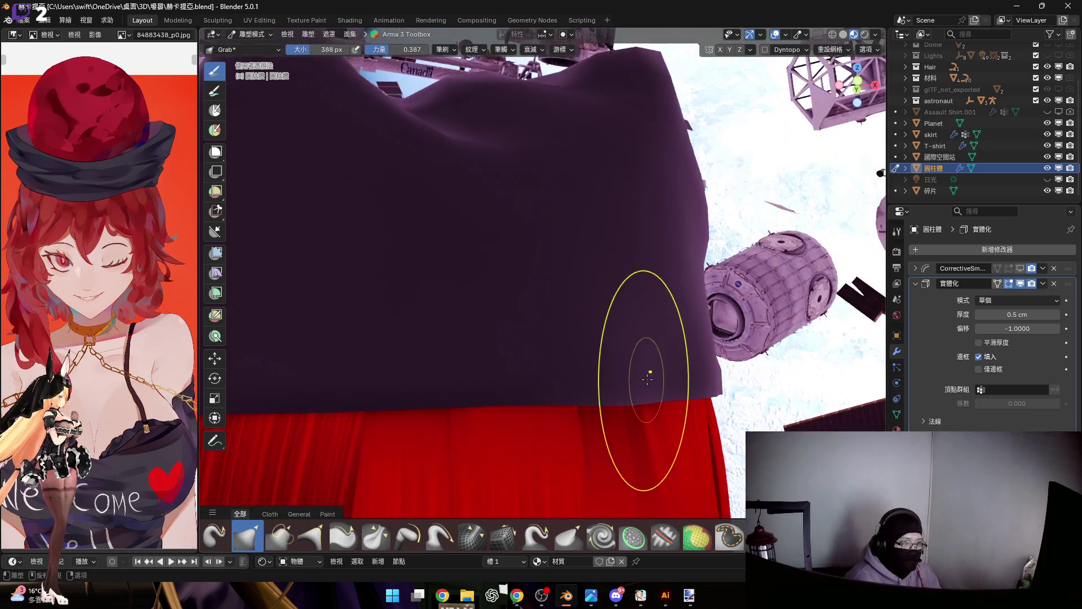
Step: Switch to the Smooth brush (454 px, strength 0.262) for the purple band
{"action": "left_click", "coordinate": [662, 531]}
{"action": "mouse_move", "coordinate": [473, 338]}
{"action": "middle_mouse_down"}
{"action": "mouse_move", "coordinate": [627, 371]}
{"action": "mouse_move", "coordinate": [579, 346]}
{"action": "middle_mouse_up"}
{"action": "scroll", "coordinate": [579, 345], "scroll_direction": "down", "scroll_amount": 3}
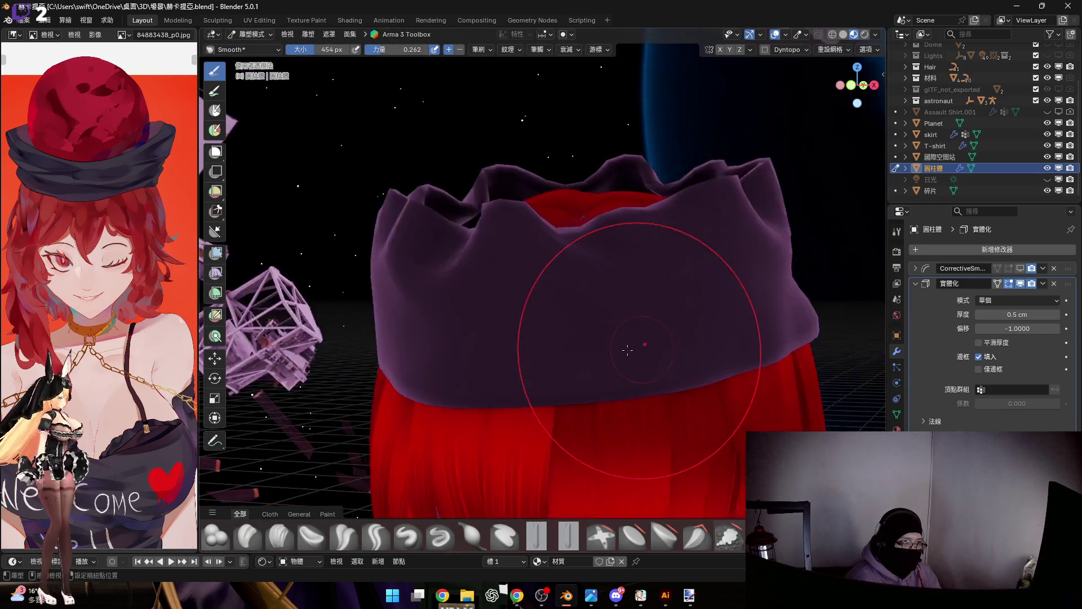
Step: Shrink the Smooth brush to 284 px and soften the band's surface
{"action": "middle_click_drag", "start_coordinate": [626, 374], "coordinate": [550, 339]}
{"action": "key", "text": "f"}
{"action": "left_click", "coordinate": [503, 318]}
{"action": "scroll", "coordinate": [526, 355], "scroll_direction": "up", "scroll_amount": 2}
{"action": "mouse_move", "coordinate": [647, 331]}
{"action": "middle_mouse_down"}
{"action": "mouse_move", "coordinate": [508, 380]}
{"action": "mouse_move", "coordinate": [627, 354]}
{"action": "mouse_move", "coordinate": [633, 373]}
{"action": "middle_mouse_up"}
{"action": "mouse_move", "coordinate": [709, 359]}
{"action": "middle_mouse_down"}
{"action": "mouse_move", "coordinate": [603, 377]}
{"action": "mouse_move", "coordinate": [623, 374]}
{"action": "mouse_move", "coordinate": [521, 371]}
{"action": "mouse_move", "coordinate": [524, 395]}
{"action": "mouse_move", "coordinate": [485, 406]}
{"action": "middle_mouse_up"}
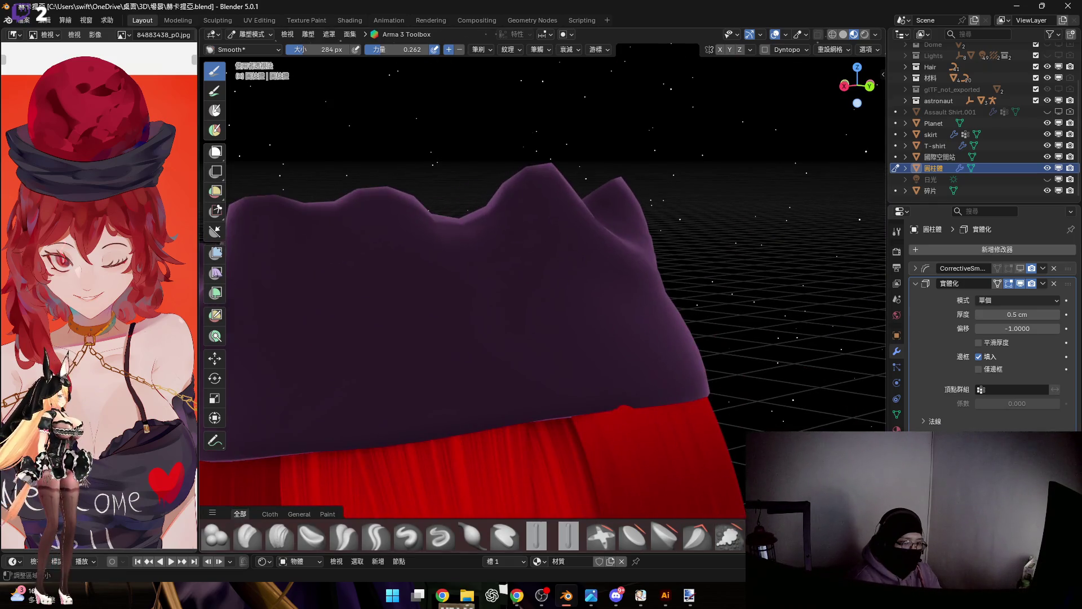
{"action": "scroll", "coordinate": [443, 541], "scroll_direction": "down", "scroll_amount": 1}
Step: Select the Grab brush and set its radius to 356 px
{"action": "left_click", "coordinate": [246, 538]}
{"action": "mouse_move", "coordinate": [394, 339]}
{"action": "middle_mouse_down"}
{"action": "mouse_move", "coordinate": [467, 324]}
{"action": "mouse_move", "coordinate": [563, 349]}
{"action": "middle_mouse_up"}
{"action": "key", "text": "f"}
{"action": "left_click", "coordinate": [632, 388]}
{"action": "scroll", "coordinate": [631, 386], "scroll_direction": "up", "scroll_amount": 3}
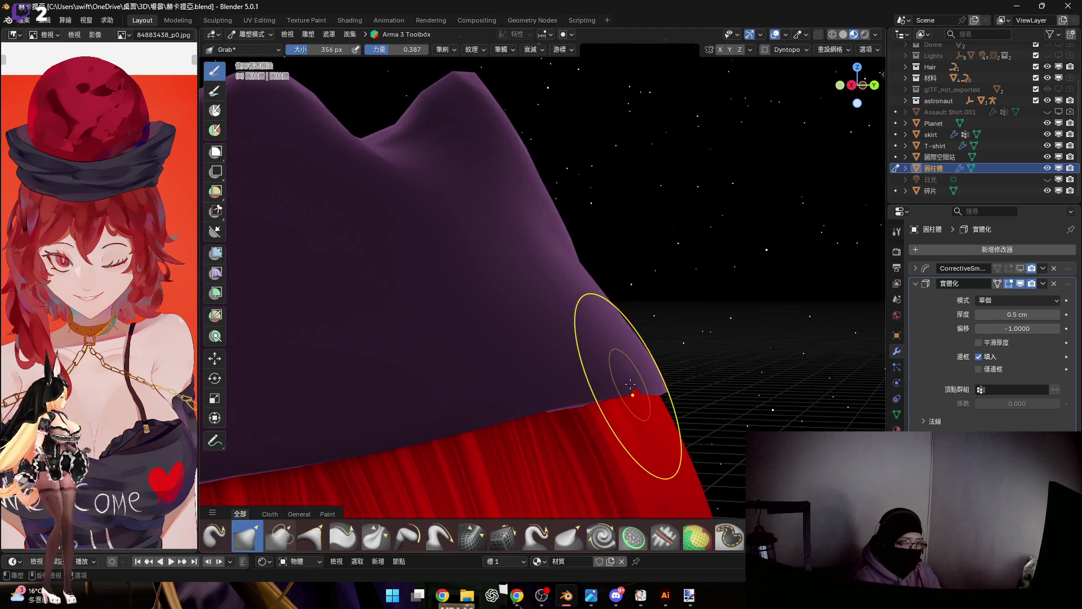
Step: Enlarge the Elastic Grab brush to 414 px and bulge the band's right edge outward
{"action": "mouse_move", "coordinate": [652, 376]}
{"action": "middle_mouse_down"}
{"action": "mouse_move", "coordinate": [662, 398]}
{"action": "mouse_move", "coordinate": [671, 384]}
{"action": "mouse_move", "coordinate": [652, 386]}
{"action": "mouse_move", "coordinate": [722, 391]}
{"action": "mouse_move", "coordinate": [638, 376]}
{"action": "mouse_move", "coordinate": [608, 388]}
{"action": "mouse_move", "coordinate": [602, 408]}
{"action": "mouse_move", "coordinate": [658, 405]}
{"action": "mouse_move", "coordinate": [587, 411]}
{"action": "mouse_move", "coordinate": [637, 387]}
{"action": "mouse_move", "coordinate": [616, 378]}
{"action": "mouse_move", "coordinate": [648, 383]}
{"action": "mouse_move", "coordinate": [616, 394]}
{"action": "middle_mouse_up"}
{"action": "scroll", "coordinate": [728, 535], "scroll_direction": "down", "scroll_amount": 3}
{"action": "key", "text": "f"}
{"action": "left_click", "coordinate": [669, 374]}
{"action": "mouse_move", "coordinate": [676, 379]}
{"action": "middle_mouse_down"}
{"action": "mouse_move", "coordinate": [575, 357]}
{"action": "mouse_move", "coordinate": [696, 435]}
{"action": "mouse_move", "coordinate": [626, 357]}
{"action": "mouse_move", "coordinate": [627, 368]}
{"action": "mouse_move", "coordinate": [649, 366]}
{"action": "mouse_move", "coordinate": [623, 357]}
{"action": "mouse_move", "coordinate": [657, 389]}
{"action": "middle_mouse_up"}
{"action": "mouse_move", "coordinate": [725, 398]}
{"action": "middle_mouse_down"}
{"action": "mouse_move", "coordinate": [586, 387]}
{"action": "mouse_move", "coordinate": [619, 411]}
{"action": "mouse_move", "coordinate": [587, 394]}
{"action": "mouse_move", "coordinate": [551, 406]}
{"action": "mouse_move", "coordinate": [563, 357]}
{"action": "mouse_move", "coordinate": [566, 405]}
{"action": "mouse_move", "coordinate": [579, 387]}
{"action": "mouse_move", "coordinate": [560, 386]}
{"action": "mouse_move", "coordinate": [562, 370]}
{"action": "mouse_move", "coordinate": [623, 391]}
{"action": "middle_mouse_up"}
{"action": "left_click_drag", "start_coordinate": [635, 398], "coordinate": [648, 399]}
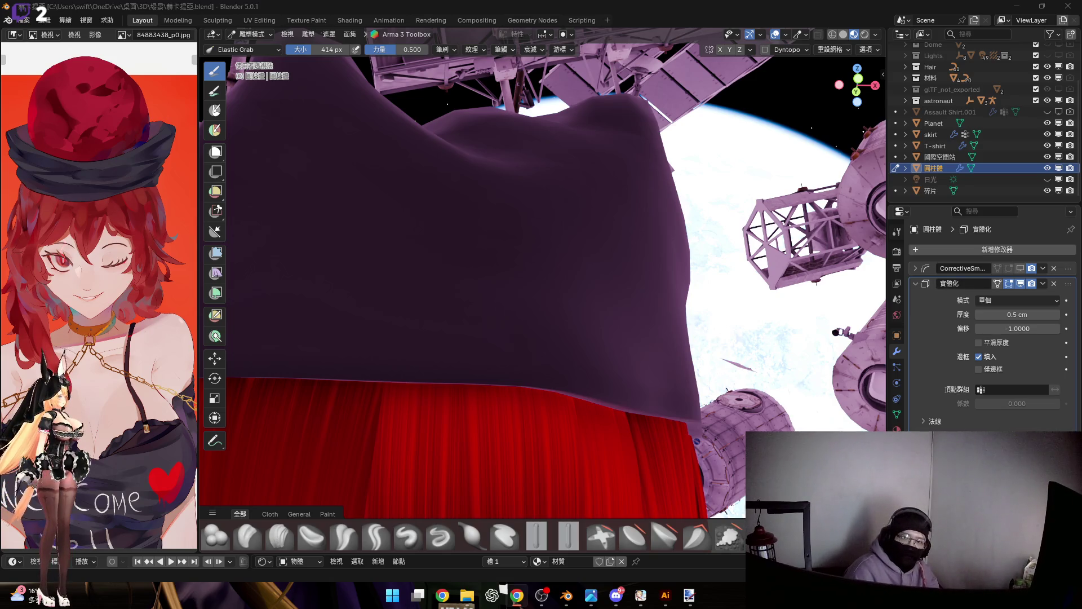
Step: Inspect the band's crumpled, wavy top rim from several angles, then reselect the plain Grab brush
{"action": "mouse_move", "coordinate": [592, 265]}
{"action": "middle_mouse_down"}
{"action": "mouse_move", "coordinate": [515, 242]}
{"action": "mouse_move", "coordinate": [594, 264]}
{"action": "mouse_move", "coordinate": [533, 243]}
{"action": "mouse_move", "coordinate": [546, 285]}
{"action": "mouse_move", "coordinate": [522, 271]}
{"action": "mouse_move", "coordinate": [521, 247]}
{"action": "mouse_move", "coordinate": [519, 318]}
{"action": "mouse_move", "coordinate": [563, 256]}
{"action": "mouse_move", "coordinate": [508, 242]}
{"action": "mouse_move", "coordinate": [520, 287]}
{"action": "mouse_move", "coordinate": [519, 230]}
{"action": "mouse_move", "coordinate": [414, 259]}
{"action": "mouse_move", "coordinate": [607, 284]}
{"action": "mouse_move", "coordinate": [616, 314]}
{"action": "mouse_move", "coordinate": [652, 314]}
{"action": "mouse_move", "coordinate": [573, 338]}
{"action": "mouse_move", "coordinate": [588, 332]}
{"action": "mouse_move", "coordinate": [617, 348]}
{"action": "mouse_move", "coordinate": [629, 342]}
{"action": "mouse_move", "coordinate": [557, 338]}
{"action": "middle_mouse_up"}
{"action": "middle_click_drag", "start_coordinate": [646, 322], "coordinate": [454, 288]}
{"action": "mouse_move", "coordinate": [548, 299]}
{"action": "middle_mouse_down"}
{"action": "mouse_move", "coordinate": [487, 308]}
{"action": "mouse_move", "coordinate": [507, 295]}
{"action": "mouse_move", "coordinate": [480, 258]}
{"action": "mouse_move", "coordinate": [486, 292]}
{"action": "middle_mouse_up"}
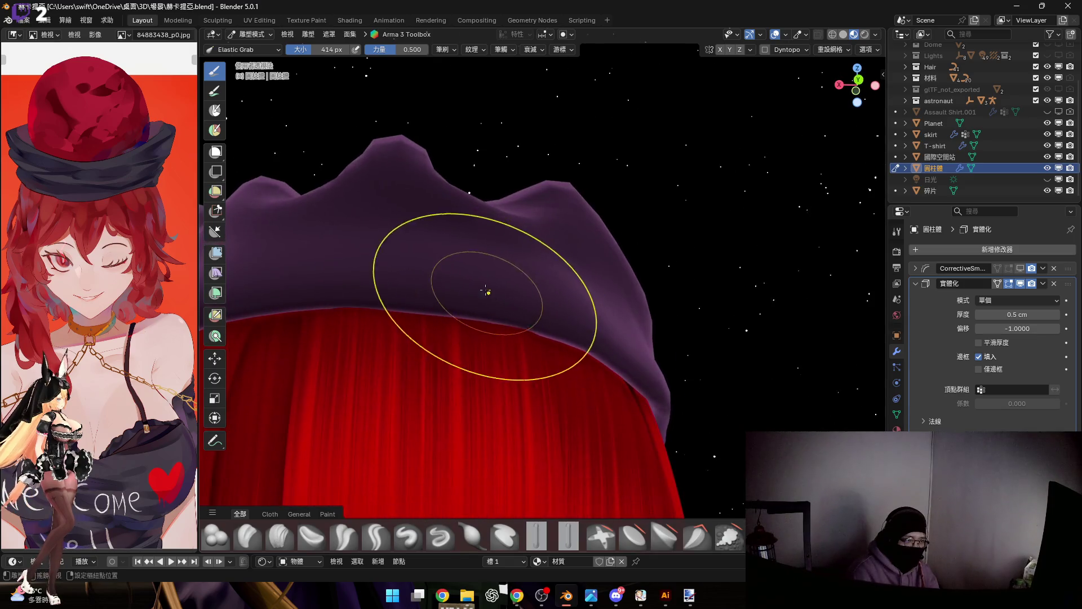
{"action": "mouse_move", "coordinate": [580, 307]}
{"action": "middle_mouse_down"}
{"action": "mouse_move", "coordinate": [500, 293]}
{"action": "mouse_move", "coordinate": [522, 305]}
{"action": "mouse_move", "coordinate": [507, 306]}
{"action": "mouse_move", "coordinate": [510, 347]}
{"action": "mouse_move", "coordinate": [505, 295]}
{"action": "mouse_move", "coordinate": [515, 292]}
{"action": "mouse_move", "coordinate": [491, 275]}
{"action": "mouse_move", "coordinate": [513, 290]}
{"action": "mouse_move", "coordinate": [494, 297]}
{"action": "middle_mouse_up"}
{"action": "mouse_move", "coordinate": [564, 312]}
{"action": "middle_mouse_down"}
{"action": "mouse_move", "coordinate": [495, 282]}
{"action": "mouse_move", "coordinate": [465, 284]}
{"action": "mouse_move", "coordinate": [505, 323]}
{"action": "mouse_move", "coordinate": [542, 299]}
{"action": "mouse_move", "coordinate": [526, 330]}
{"action": "middle_mouse_up"}
{"action": "mouse_move", "coordinate": [611, 399]}
{"action": "middle_mouse_down", "text": "shift"}
{"action": "mouse_move", "coordinate": [620, 141]}
{"action": "mouse_move", "coordinate": [626, 361]}
{"action": "mouse_move", "coordinate": [629, 330]}
{"action": "mouse_move", "coordinate": [620, 327]}
{"action": "mouse_move", "coordinate": [573, 323]}
{"action": "mouse_move", "coordinate": [605, 379]}
{"action": "mouse_move", "coordinate": [557, 339]}
{"action": "mouse_move", "coordinate": [536, 338]}
{"action": "mouse_move", "coordinate": [660, 355]}
{"action": "mouse_move", "coordinate": [651, 326]}
{"action": "mouse_move", "coordinate": [572, 361]}
{"action": "mouse_move", "coordinate": [624, 358]}
{"action": "middle_mouse_up", "text": "shift"}
{"action": "mouse_move", "coordinate": [602, 392]}
{"action": "middle_mouse_down"}
{"action": "mouse_move", "coordinate": [480, 328]}
{"action": "mouse_move", "coordinate": [474, 343]}
{"action": "middle_mouse_up"}
{"action": "mouse_move", "coordinate": [605, 366]}
{"action": "middle_mouse_down"}
{"action": "mouse_move", "coordinate": [483, 327]}
{"action": "mouse_move", "coordinate": [521, 356]}
{"action": "mouse_move", "coordinate": [574, 371]}
{"action": "mouse_move", "coordinate": [579, 333]}
{"action": "mouse_move", "coordinate": [514, 348]}
{"action": "mouse_move", "coordinate": [560, 362]}
{"action": "mouse_move", "coordinate": [623, 357]}
{"action": "mouse_move", "coordinate": [552, 358]}
{"action": "middle_mouse_up"}
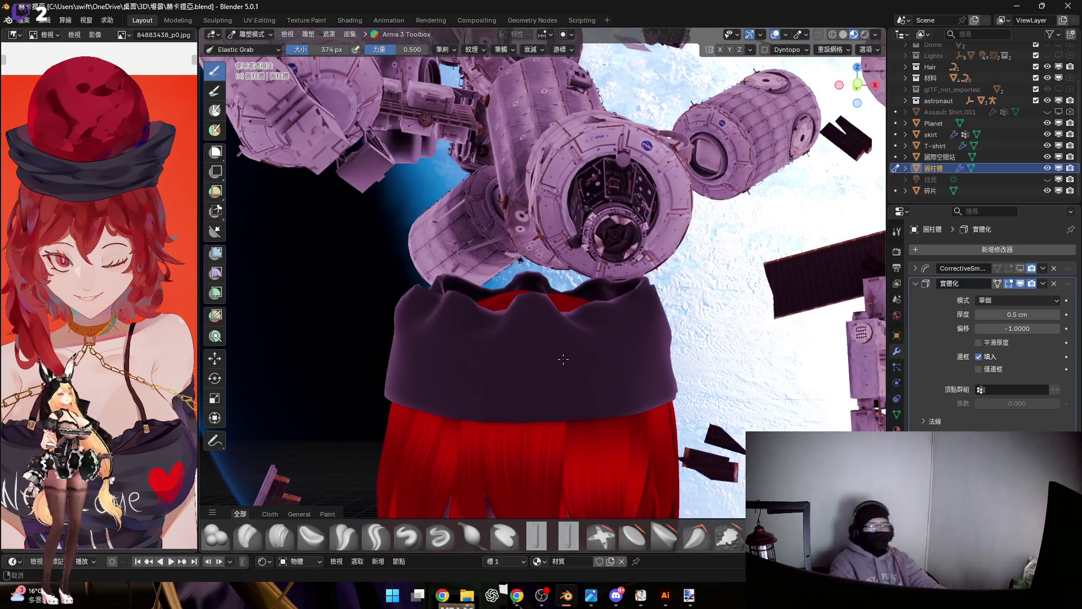
{"action": "scroll", "coordinate": [569, 333], "scroll_direction": "up", "scroll_amount": 3}
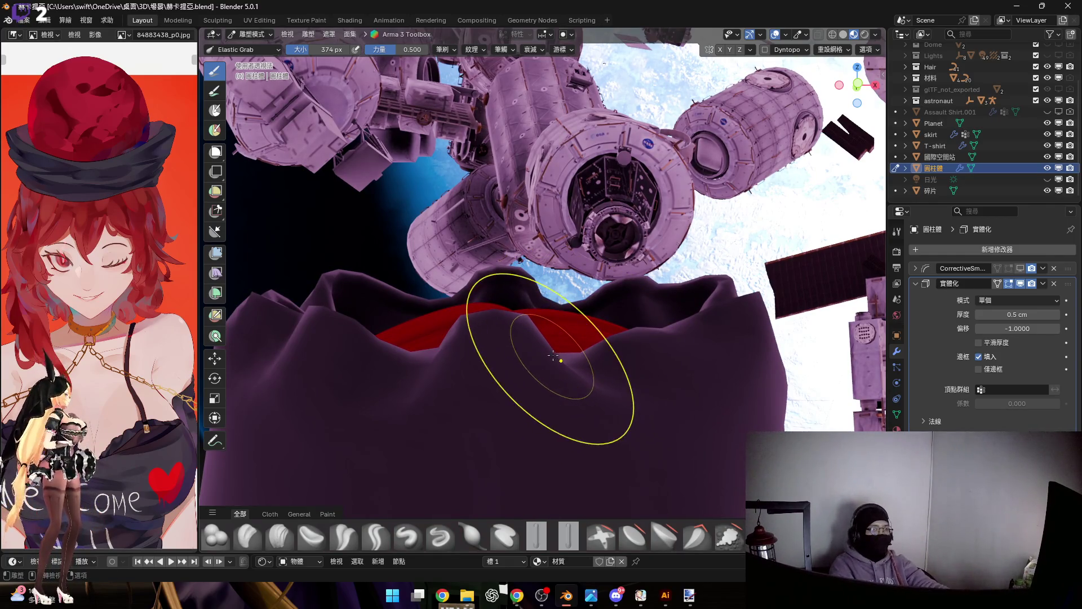
{"action": "scroll", "coordinate": [554, 355], "scroll_direction": "down", "scroll_amount": 2}
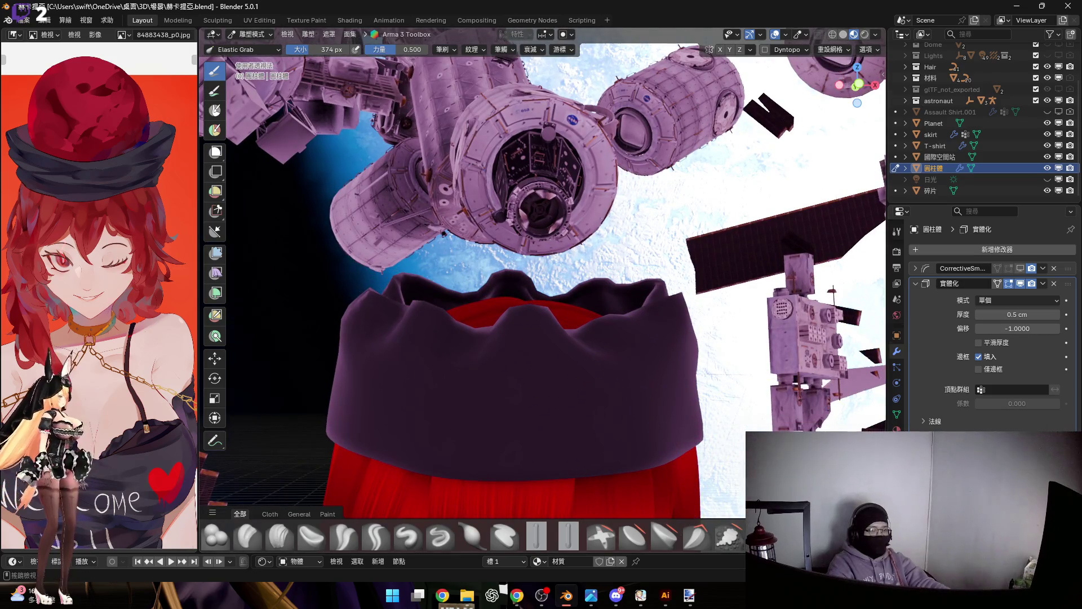
{"action": "scroll", "coordinate": [471, 536], "scroll_direction": "down", "scroll_amount": 2}
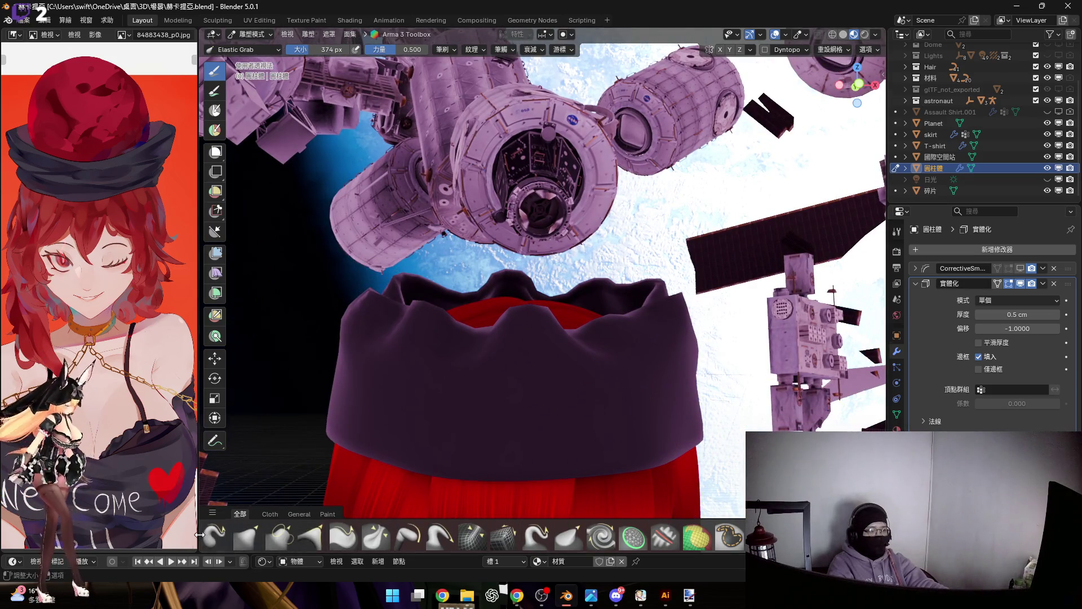
{"action": "left_click", "coordinate": [245, 542]}
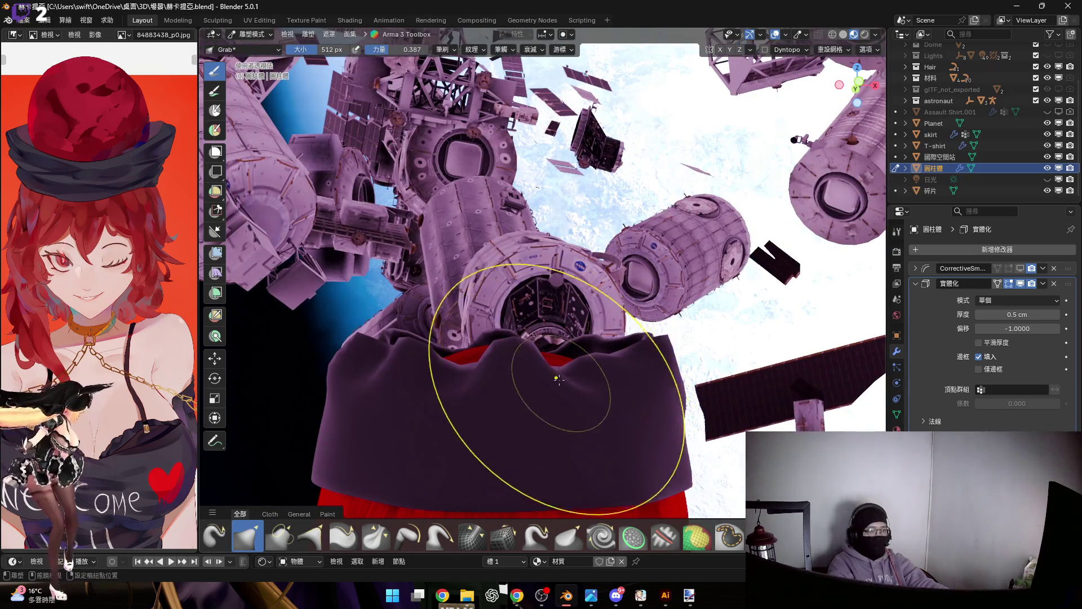
Step: Orbit around the hat band's upper rim, including a look into its interior
{"action": "mouse_move", "coordinate": [563, 315]}
{"action": "middle_mouse_down"}
{"action": "mouse_move", "coordinate": [611, 295]}
{"action": "mouse_move", "coordinate": [534, 328]}
{"action": "mouse_move", "coordinate": [575, 297]}
{"action": "mouse_move", "coordinate": [567, 306]}
{"action": "middle_mouse_up"}
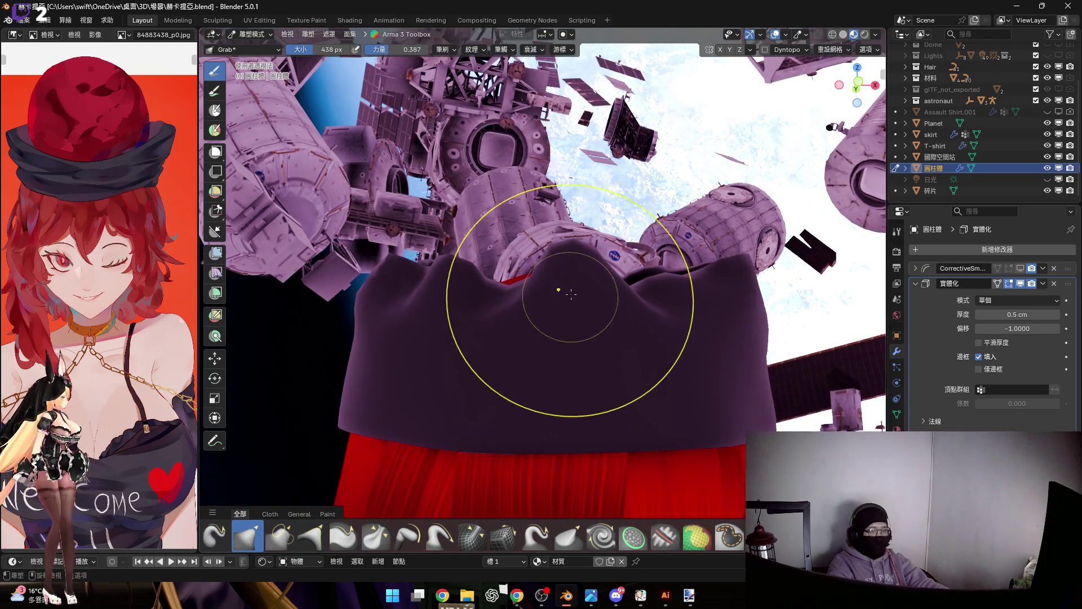
{"action": "mouse_move", "coordinate": [548, 265]}
{"action": "middle_mouse_down"}
{"action": "mouse_move", "coordinate": [585, 269]}
{"action": "mouse_move", "coordinate": [590, 319]}
{"action": "mouse_move", "coordinate": [538, 306]}
{"action": "middle_mouse_up"}
{"action": "mouse_move", "coordinate": [541, 267]}
{"action": "middle_mouse_down"}
{"action": "mouse_move", "coordinate": [568, 302]}
{"action": "mouse_move", "coordinate": [519, 307]}
{"action": "middle_mouse_up"}
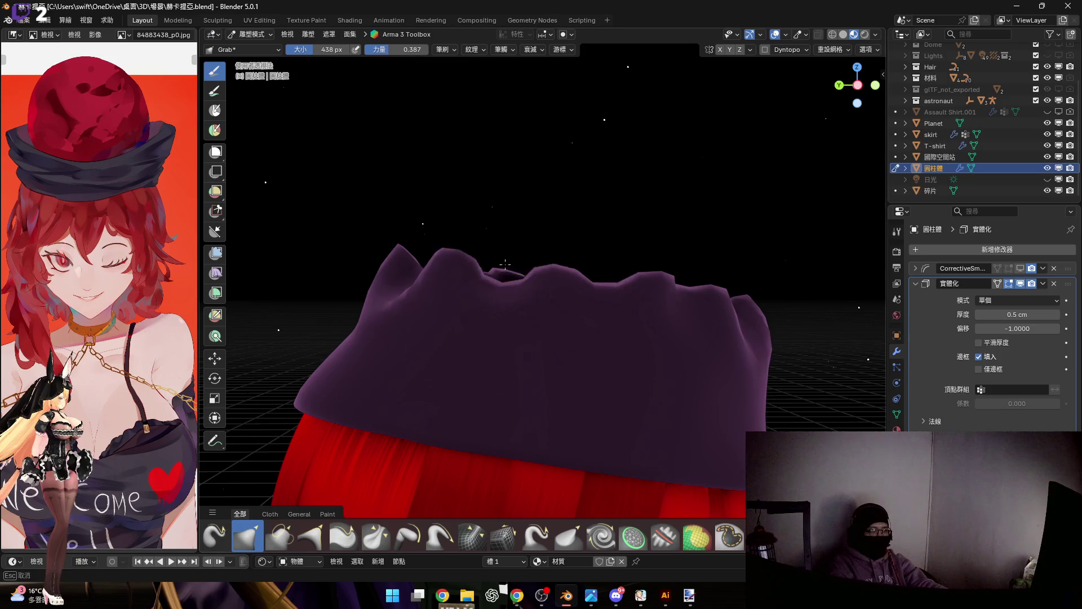
{"action": "mouse_move", "coordinate": [587, 293]}
{"action": "middle_mouse_down"}
{"action": "mouse_move", "coordinate": [587, 336]}
{"action": "mouse_move", "coordinate": [599, 336]}
{"action": "mouse_move", "coordinate": [540, 309]}
{"action": "middle_mouse_up"}
{"action": "mouse_move", "coordinate": [546, 260]}
{"action": "middle_mouse_down"}
{"action": "mouse_move", "coordinate": [580, 333]}
{"action": "mouse_move", "coordinate": [558, 316]}
{"action": "middle_mouse_up"}
{"action": "mouse_move", "coordinate": [476, 301]}
{"action": "middle_mouse_down"}
{"action": "mouse_move", "coordinate": [582, 303]}
{"action": "mouse_move", "coordinate": [483, 314]}
{"action": "mouse_move", "coordinate": [490, 321]}
{"action": "mouse_move", "coordinate": [511, 300]}
{"action": "middle_mouse_up"}
{"action": "mouse_move", "coordinate": [508, 243]}
{"action": "middle_mouse_down"}
{"action": "mouse_move", "coordinate": [550, 309]}
{"action": "mouse_move", "coordinate": [495, 343]}
{"action": "mouse_move", "coordinate": [541, 319]}
{"action": "mouse_move", "coordinate": [643, 329]}
{"action": "mouse_move", "coordinate": [537, 290]}
{"action": "middle_mouse_up"}
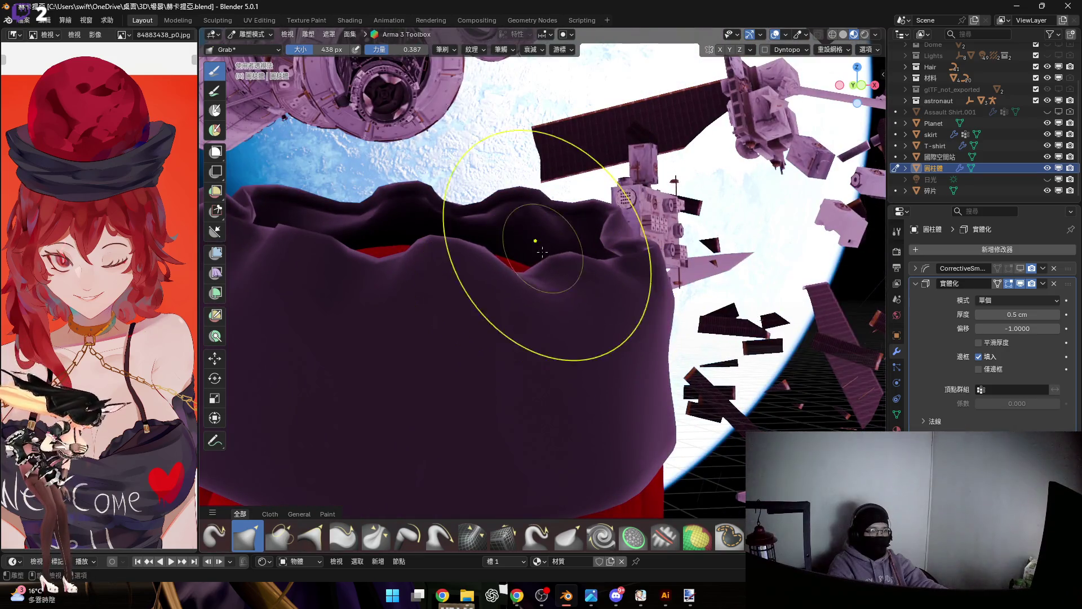
{"action": "middle_click_drag", "start_coordinate": [607, 264], "coordinate": [575, 291]}
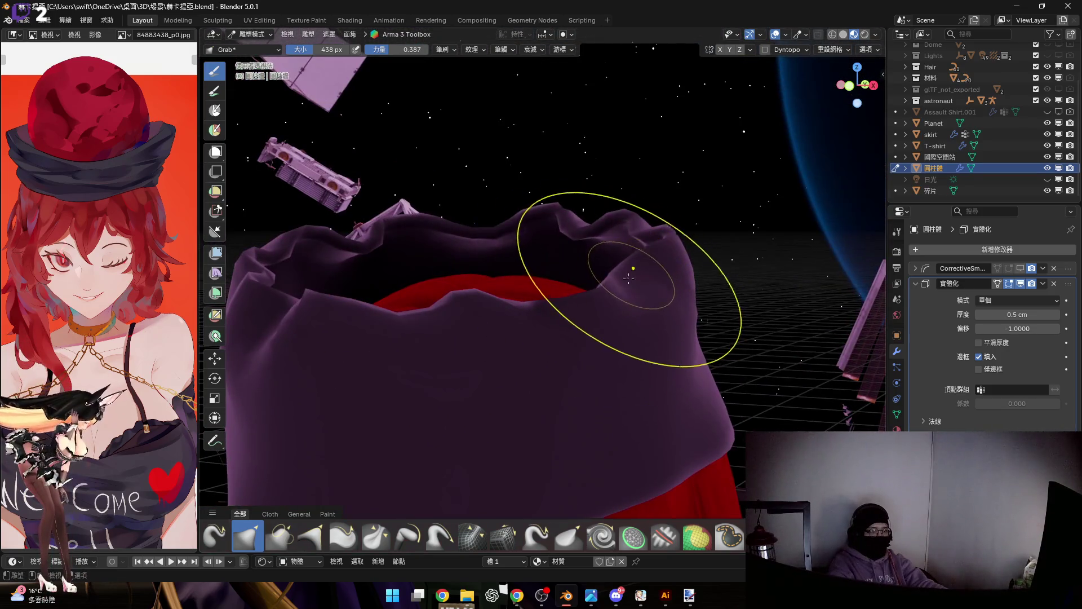
{"action": "mouse_move", "coordinate": [650, 268]}
{"action": "middle_mouse_down"}
{"action": "mouse_move", "coordinate": [514, 278]}
{"action": "mouse_move", "coordinate": [597, 259]}
{"action": "mouse_move", "coordinate": [569, 289]}
{"action": "middle_mouse_up"}
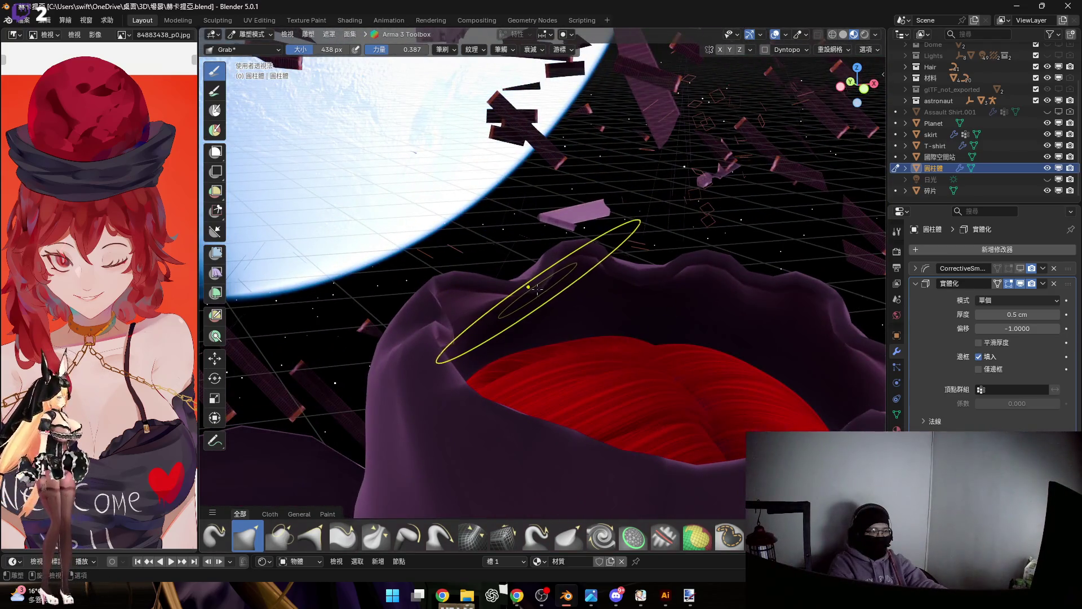
Step: Pull a section of the rim upward with the Grab brush into a cloth fold
{"action": "left_click_drag", "start_coordinate": [528, 287], "coordinate": [489, 219]}
{"action": "mouse_move", "coordinate": [538, 257]}
{"action": "middle_mouse_down"}
{"action": "mouse_move", "coordinate": [510, 271]}
{"action": "mouse_move", "coordinate": [575, 273]}
{"action": "mouse_move", "coordinate": [578, 286]}
{"action": "middle_mouse_up"}
{"action": "middle_click_drag", "start_coordinate": [595, 244], "coordinate": [568, 266]}
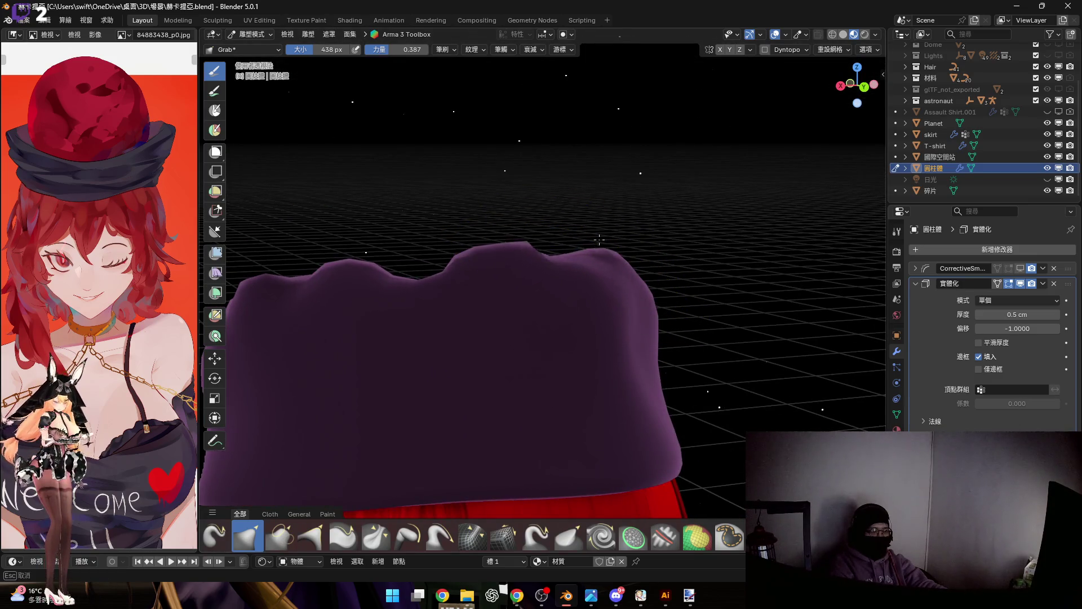
{"action": "middle_click_drag", "start_coordinate": [619, 299], "coordinate": [545, 254]}
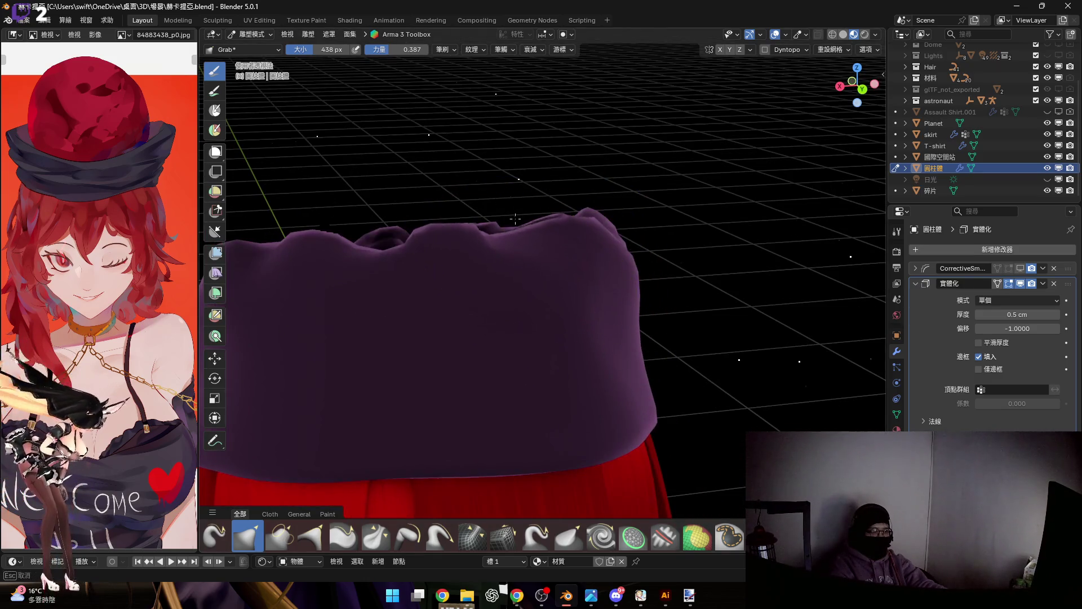
{"action": "mouse_move", "coordinate": [659, 254]}
{"action": "middle_mouse_down"}
{"action": "mouse_move", "coordinate": [583, 253]}
{"action": "mouse_move", "coordinate": [717, 282]}
{"action": "mouse_move", "coordinate": [656, 260]}
{"action": "mouse_move", "coordinate": [652, 247]}
{"action": "mouse_move", "coordinate": [599, 255]}
{"action": "mouse_move", "coordinate": [580, 218]}
{"action": "middle_mouse_up"}
Step: Enlarge the sculpt brush to 546 px and view the hair below the band
{"action": "key", "text": "f"}
{"action": "left_click", "coordinate": [610, 270]}
{"action": "middle_click_drag", "start_coordinate": [609, 270], "coordinate": [620, 293]}
{"action": "mouse_move", "coordinate": [566, 257]}
{"action": "middle_mouse_down"}
{"action": "mouse_move", "coordinate": [572, 285]}
{"action": "mouse_move", "coordinate": [564, 279]}
{"action": "mouse_move", "coordinate": [534, 307]}
{"action": "mouse_move", "coordinate": [558, 268]}
{"action": "mouse_move", "coordinate": [525, 253]}
{"action": "mouse_move", "coordinate": [587, 282]}
{"action": "mouse_move", "coordinate": [572, 295]}
{"action": "mouse_move", "coordinate": [506, 276]}
{"action": "mouse_move", "coordinate": [541, 259]}
{"action": "mouse_move", "coordinate": [570, 270]}
{"action": "mouse_move", "coordinate": [604, 309]}
{"action": "mouse_move", "coordinate": [515, 288]}
{"action": "middle_mouse_up"}
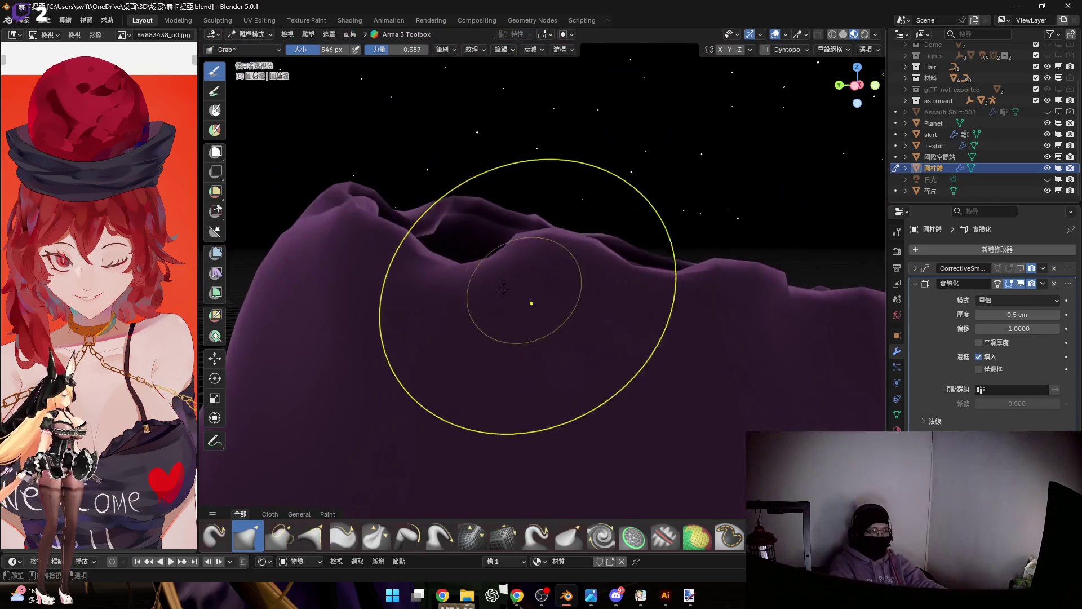
{"action": "mouse_move", "coordinate": [449, 257]}
{"action": "middle_mouse_down"}
{"action": "mouse_move", "coordinate": [507, 234]}
{"action": "mouse_move", "coordinate": [519, 277]}
{"action": "mouse_move", "coordinate": [578, 264]}
{"action": "mouse_move", "coordinate": [572, 283]}
{"action": "middle_mouse_up"}
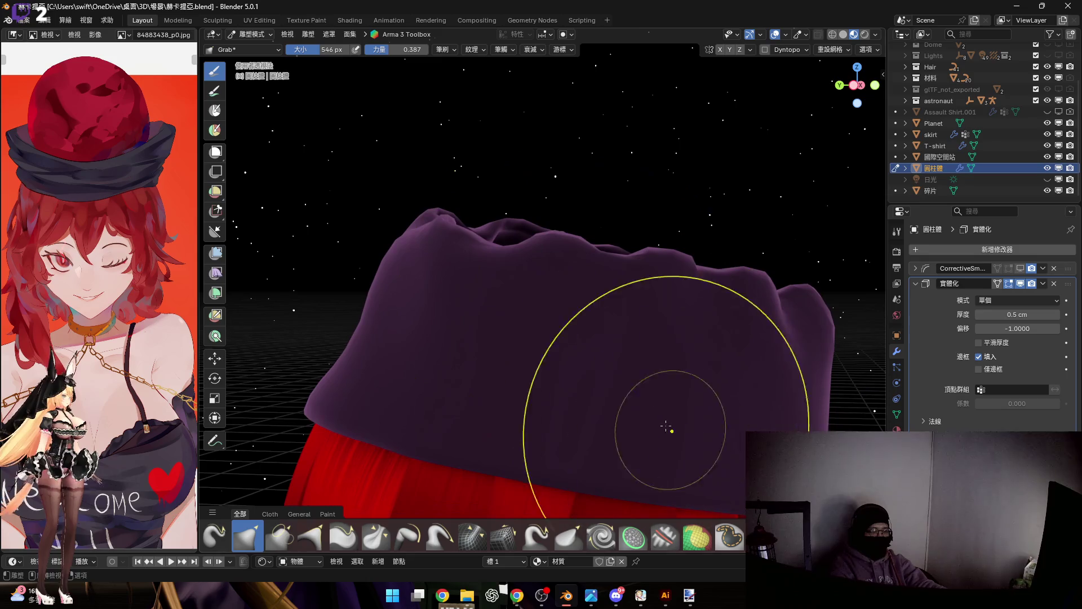
{"action": "scroll", "coordinate": [590, 541], "scroll_direction": "down", "scroll_amount": 1}
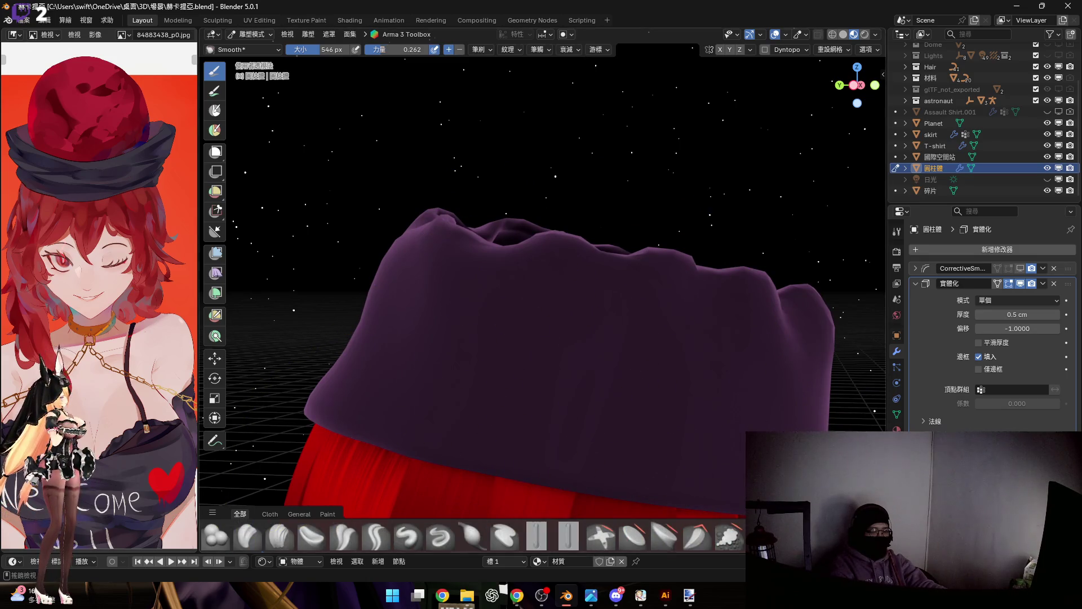
Step: Orbit over the band's top folds to a head-on view of the band
{"action": "mouse_move", "coordinate": [500, 289]}
{"action": "middle_mouse_down"}
{"action": "mouse_move", "coordinate": [537, 310]}
{"action": "mouse_move", "coordinate": [447, 269]}
{"action": "middle_mouse_up"}
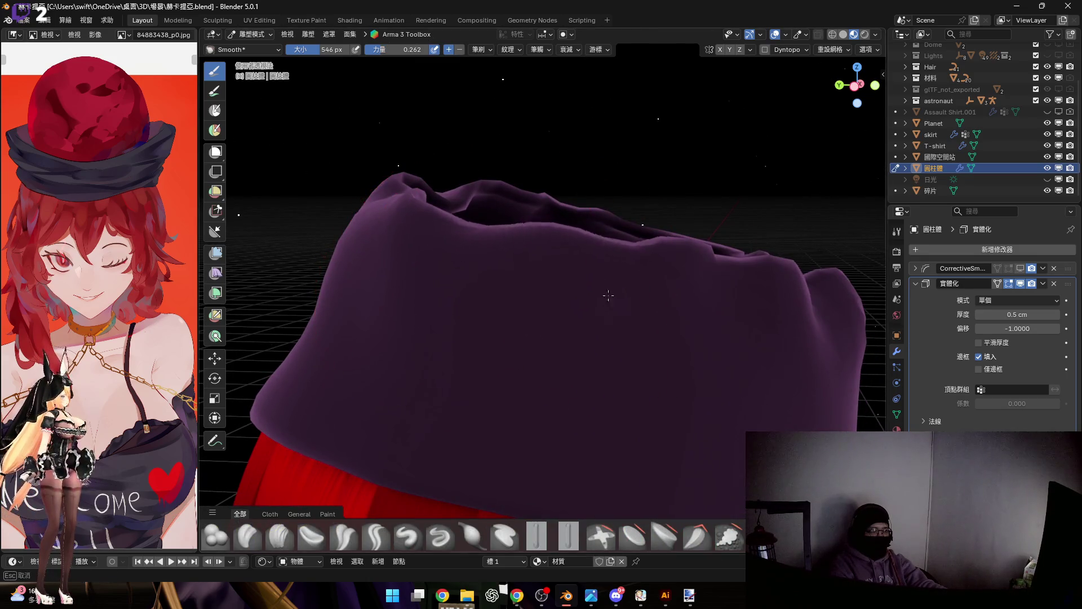
{"action": "mouse_move", "coordinate": [540, 278]}
{"action": "middle_mouse_down"}
{"action": "mouse_move", "coordinate": [507, 254]}
{"action": "mouse_move", "coordinate": [517, 258]}
{"action": "middle_mouse_up"}
{"action": "middle_click_drag", "start_coordinate": [701, 274], "coordinate": [508, 254]}
{"action": "middle_click_drag", "start_coordinate": [658, 274], "coordinate": [513, 264]}
{"action": "mouse_move", "coordinate": [662, 247]}
{"action": "middle_mouse_down"}
{"action": "mouse_move", "coordinate": [555, 255]}
{"action": "mouse_move", "coordinate": [636, 241]}
{"action": "middle_mouse_up"}
{"action": "mouse_move", "coordinate": [773, 210]}
{"action": "middle_mouse_down"}
{"action": "mouse_move", "coordinate": [558, 205]}
{"action": "mouse_move", "coordinate": [676, 231]}
{"action": "mouse_move", "coordinate": [641, 237]}
{"action": "mouse_move", "coordinate": [657, 194]}
{"action": "mouse_move", "coordinate": [616, 234]}
{"action": "middle_mouse_up"}
{"action": "mouse_move", "coordinate": [506, 224]}
{"action": "middle_mouse_down"}
{"action": "mouse_move", "coordinate": [590, 237]}
{"action": "mouse_move", "coordinate": [665, 268]}
{"action": "mouse_move", "coordinate": [610, 254]}
{"action": "mouse_move", "coordinate": [573, 271]}
{"action": "mouse_move", "coordinate": [634, 280]}
{"action": "mouse_move", "coordinate": [579, 248]}
{"action": "mouse_move", "coordinate": [625, 266]}
{"action": "middle_mouse_up"}
Step: Zoom out to the full character and bring up the interaction mode pie menu
{"action": "scroll", "coordinate": [633, 281], "scroll_direction": "down", "scroll_amount": 3}
{"action": "scroll", "coordinate": [579, 248], "scroll_direction": "down", "scroll_amount": 3}
{"action": "key", "text": "ctrl+Tab"}
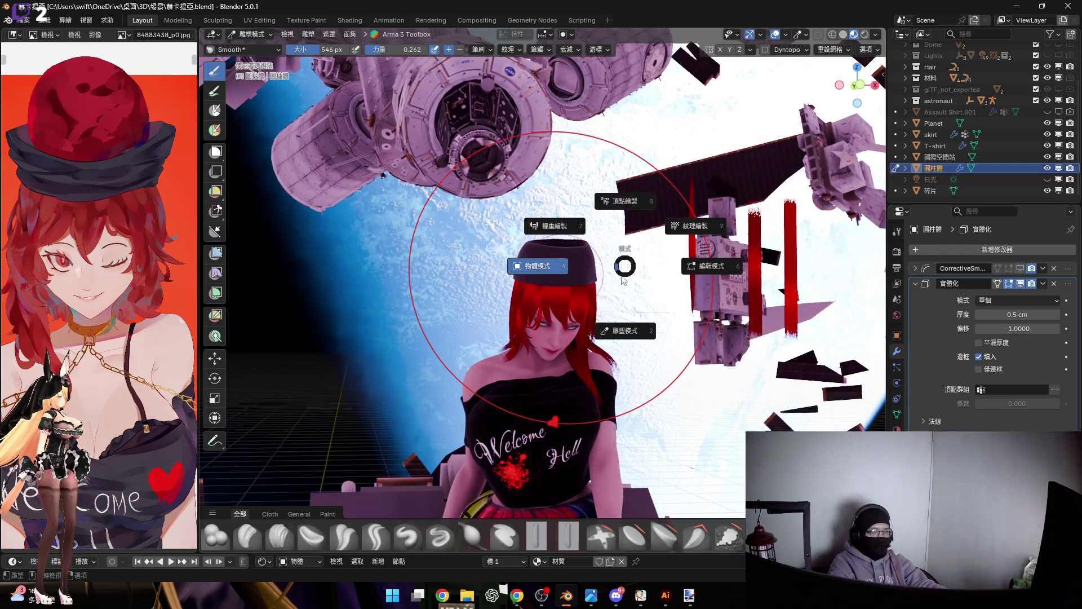
Step: In Object Mode, move the Hair.005 strips 88.97 cm along X
{"action": "left_click", "coordinate": [695, 248]}
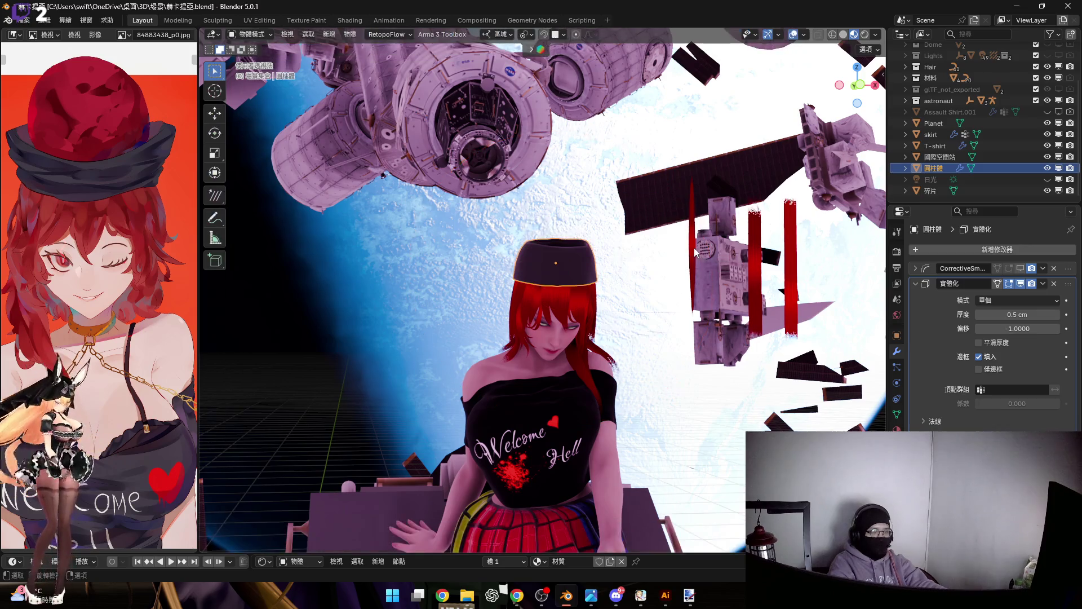
{"action": "left_click", "coordinate": [693, 247]}
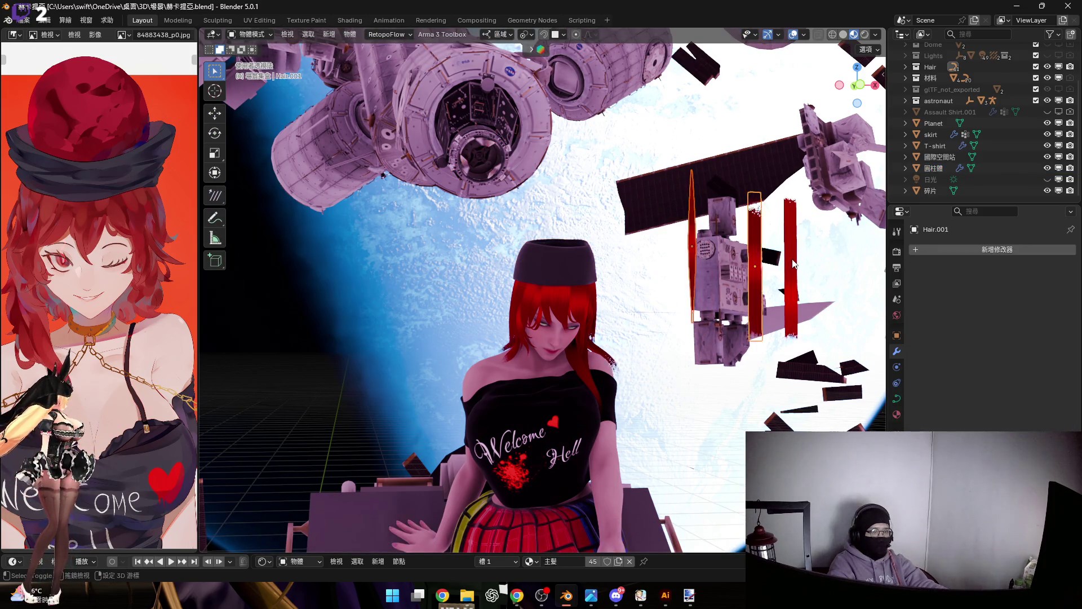
{"action": "mouse_move", "coordinate": [733, 258]}
{"action": "middle_mouse_down"}
{"action": "mouse_move", "coordinate": [695, 259]}
{"action": "mouse_move", "coordinate": [420, 346]}
{"action": "middle_mouse_up"}
{"action": "scroll", "coordinate": [421, 346], "scroll_direction": "down", "scroll_amount": 3}
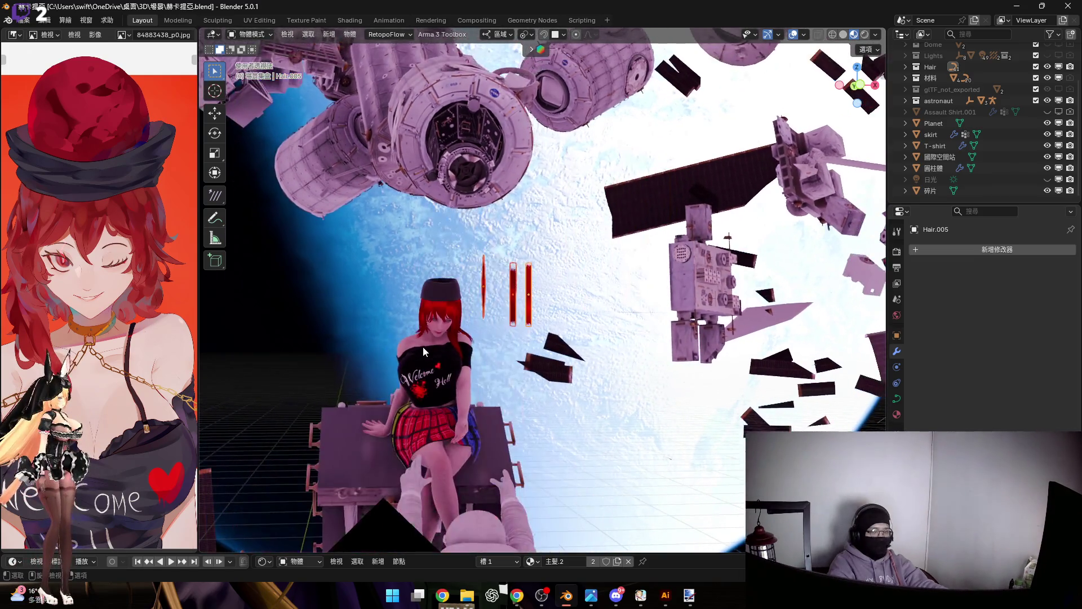
{"action": "key", "text": "g"}
{"action": "key", "text": "x"}
{"action": "key", "text": "x"}
{"action": "key", "text": "x"}
{"action": "key", "text": "x"}
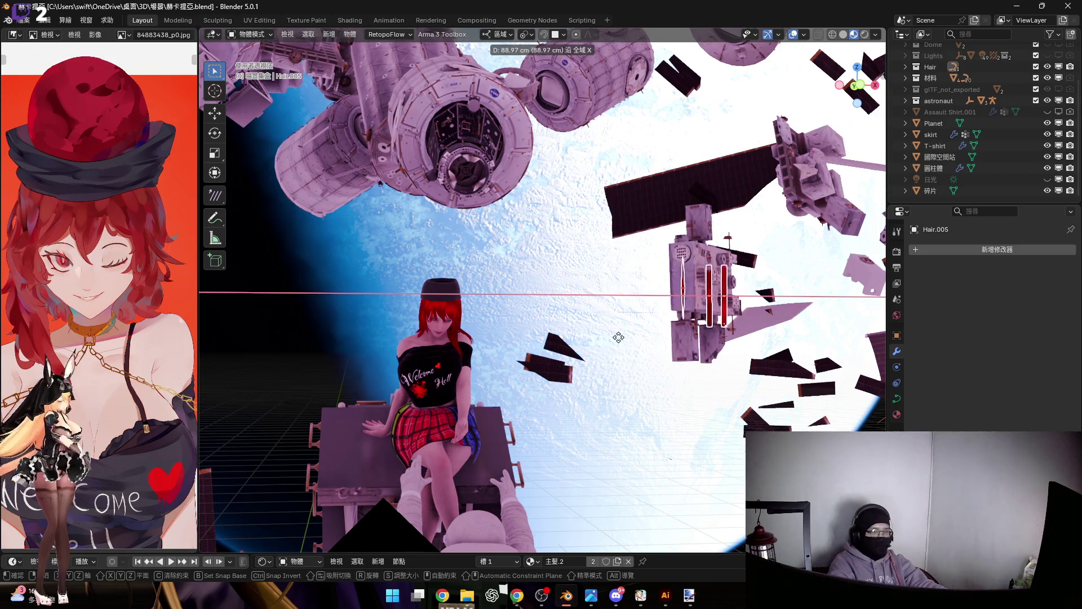
{"action": "left_click", "coordinate": [445, 292]}
{"action": "scroll", "coordinate": [445, 290], "scroll_direction": "up", "scroll_amount": 10}
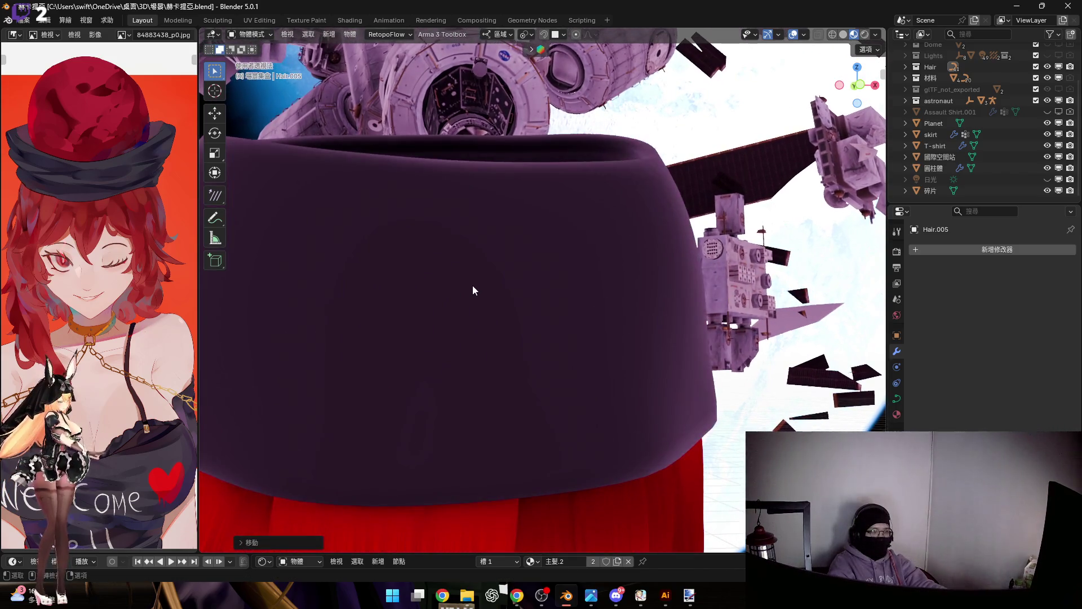
Step: Select the purple hat cylinder and put it into Edit Mode
{"action": "left_click", "coordinate": [473, 287]}
{"action": "key", "text": "ctrl+Tab"}
{"action": "left_click", "coordinate": [429, 341]}
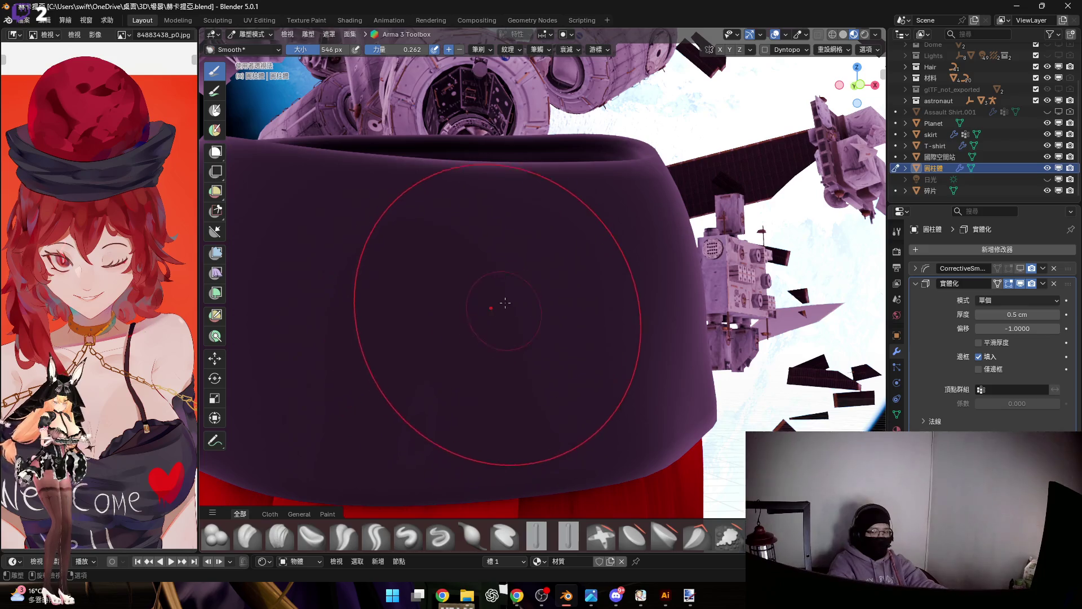
{"action": "scroll", "coordinate": [591, 298], "scroll_direction": "down", "scroll_amount": 6}
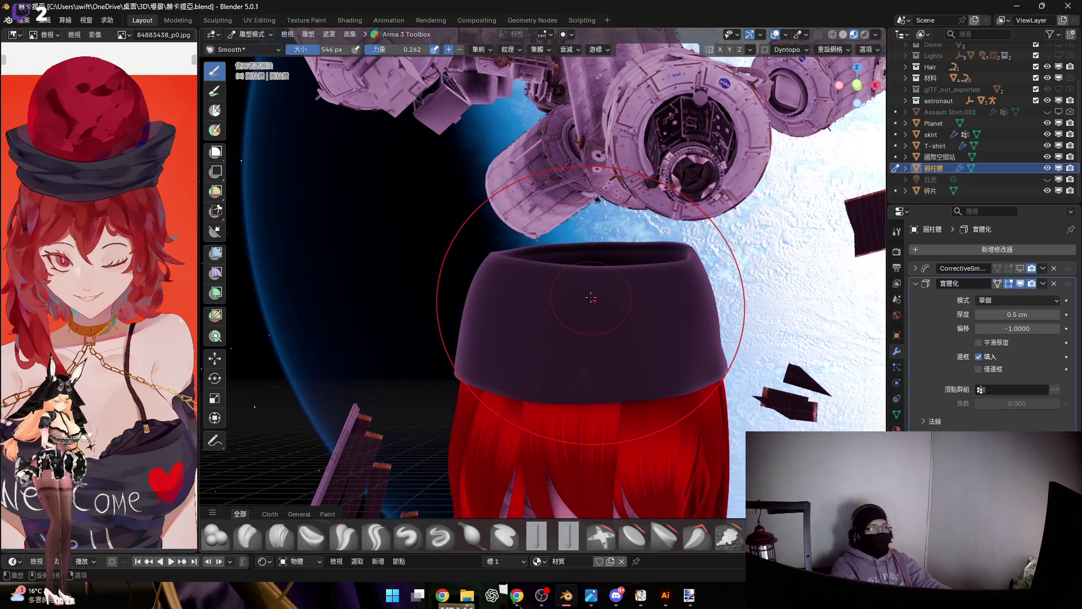
{"action": "middle_click_drag", "start_coordinate": [589, 299], "coordinate": [587, 324], "text": "shift"}
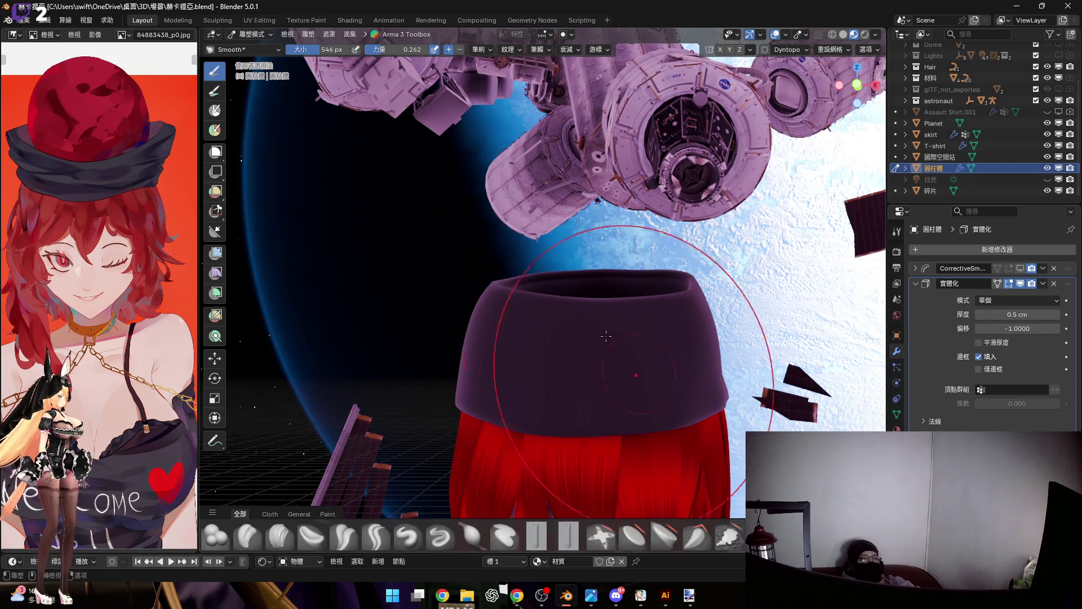
{"action": "key", "text": "Tab"}
{"action": "scroll", "coordinate": [611, 306], "scroll_direction": "up", "scroll_amount": 6}
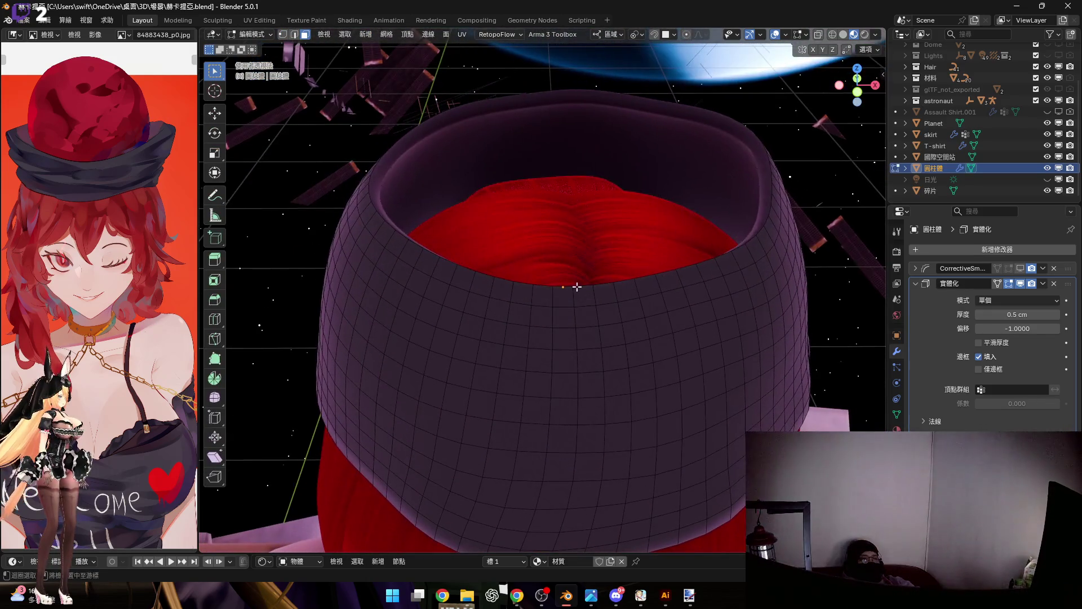
Step: In edge select and front view, scale the hat's top edge loop outward proportionally
{"action": "key", "text": "2"}
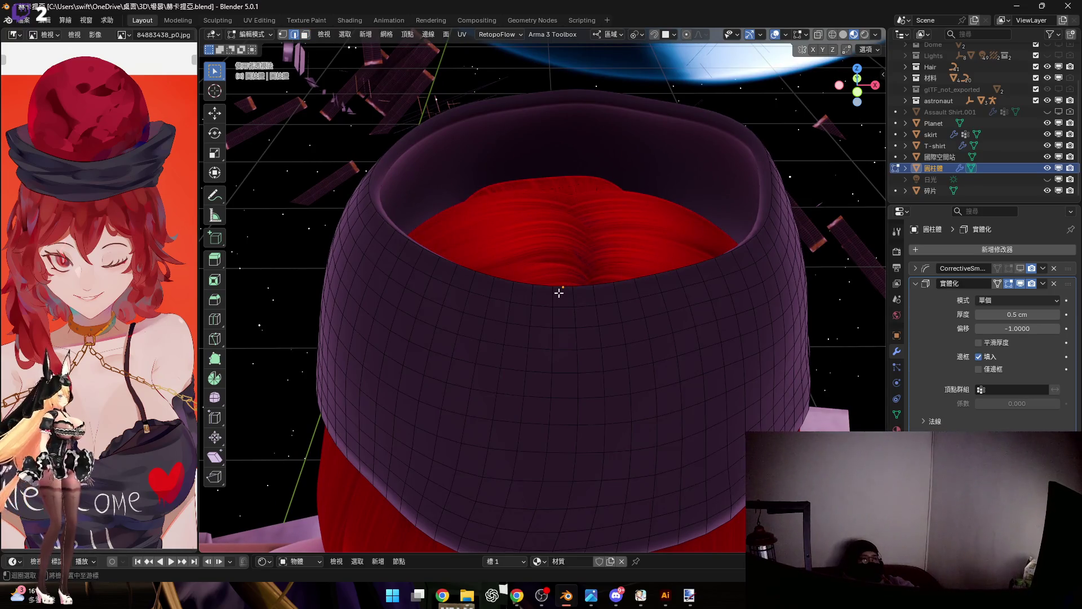
{"action": "scroll", "coordinate": [583, 301], "scroll_direction": "down", "scroll_amount": 6}
{"action": "middle_click_drag", "start_coordinate": [597, 319], "coordinate": [628, 299]}
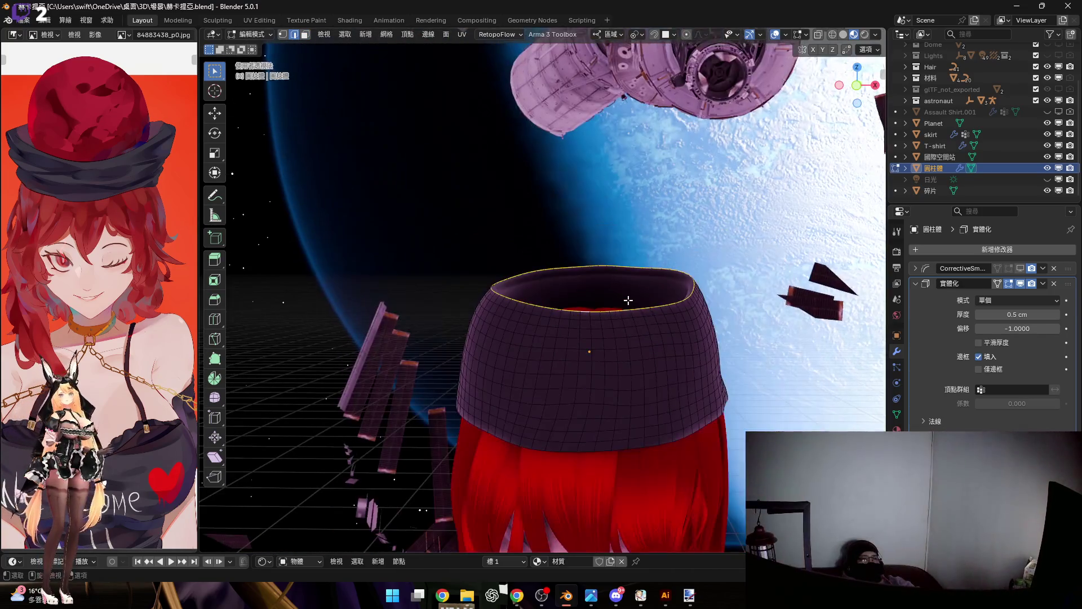
{"action": "left_click", "coordinate": [853, 88]}
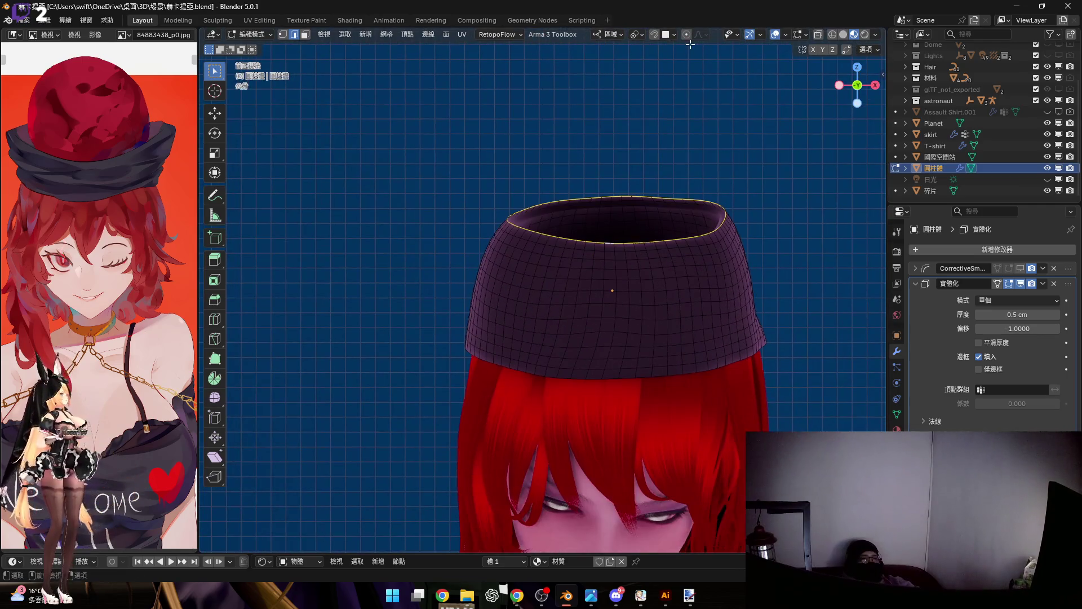
{"action": "key", "text": "s"}
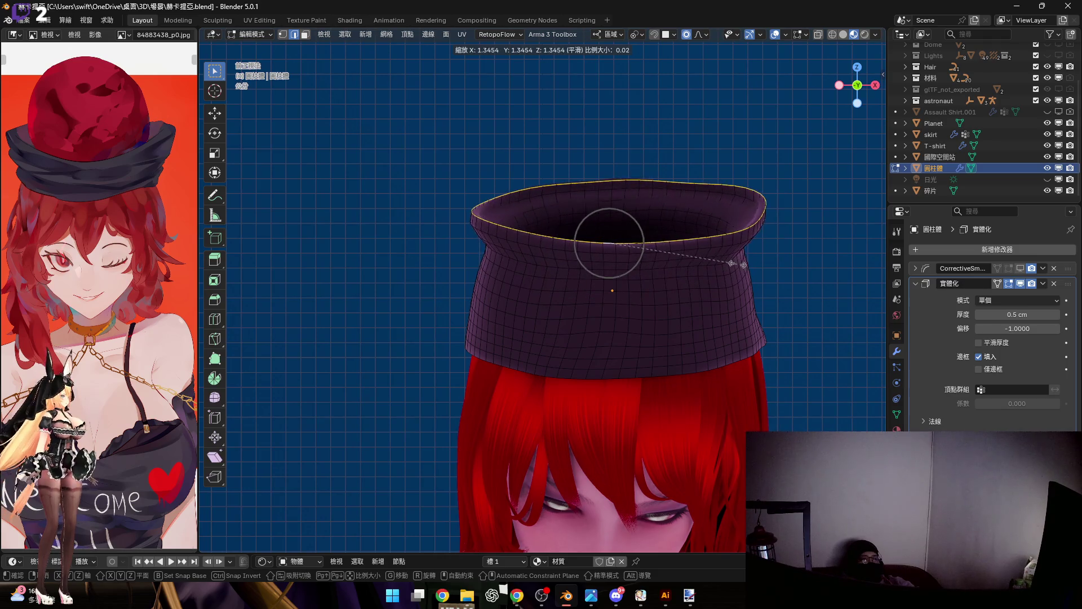
{"action": "scroll", "coordinate": [740, 268], "scroll_direction": "down", "scroll_amount": 7}
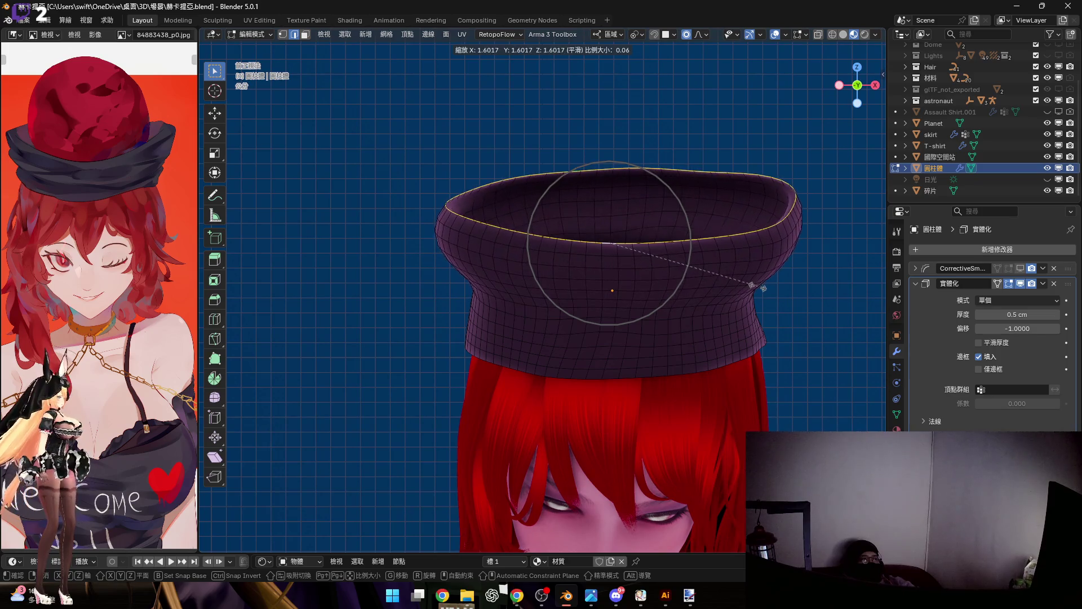
{"action": "scroll", "coordinate": [755, 288], "scroll_direction": "down", "scroll_amount": 2}
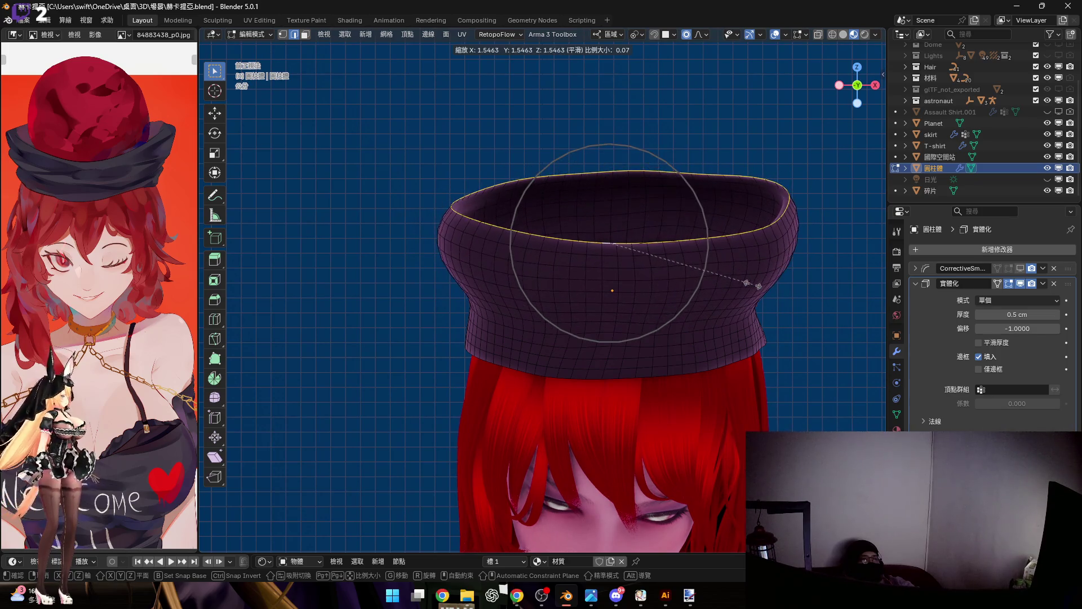
{"action": "scroll", "coordinate": [753, 287], "scroll_direction": "down", "scroll_amount": 1}
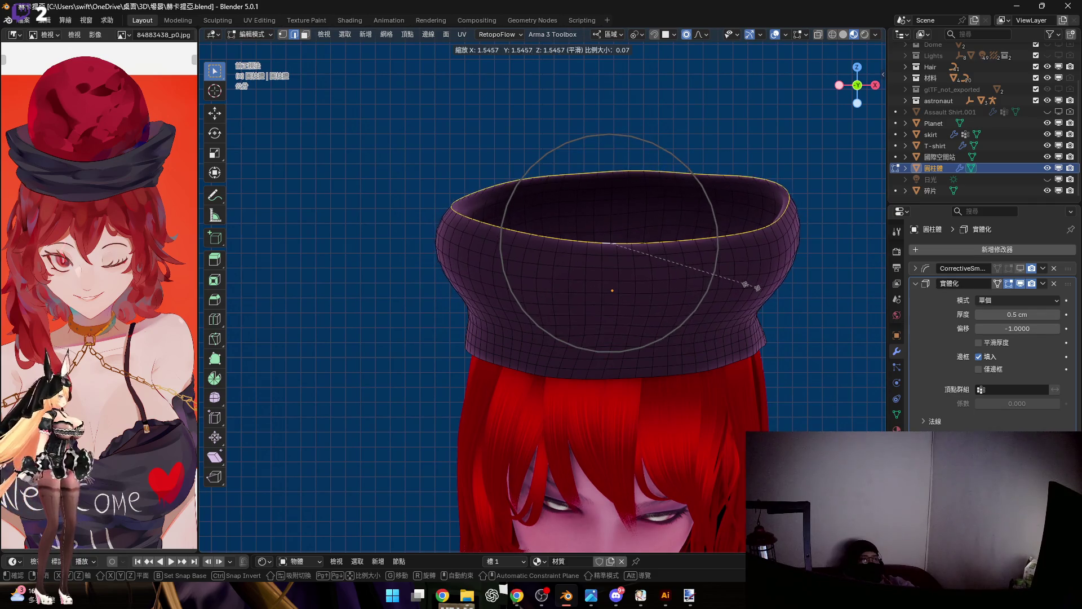
{"action": "scroll", "coordinate": [750, 285], "scroll_direction": "up", "scroll_amount": 1}
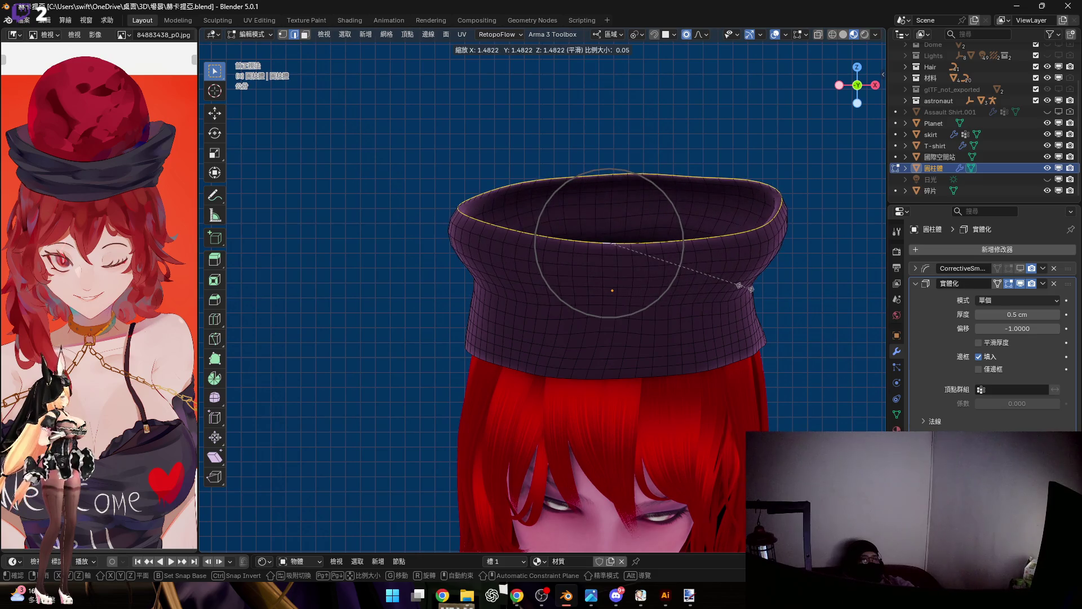
{"action": "left_click", "coordinate": [750, 288]}
{"action": "mouse_move", "coordinate": [750, 289]}
{"action": "middle_mouse_down"}
{"action": "mouse_move", "coordinate": [665, 278]}
{"action": "mouse_move", "coordinate": [761, 280]}
{"action": "mouse_move", "coordinate": [672, 278]}
{"action": "middle_mouse_up"}
Step: Limit proportional editing to Connected Only and return to the front view
{"action": "key", "text": "s"}
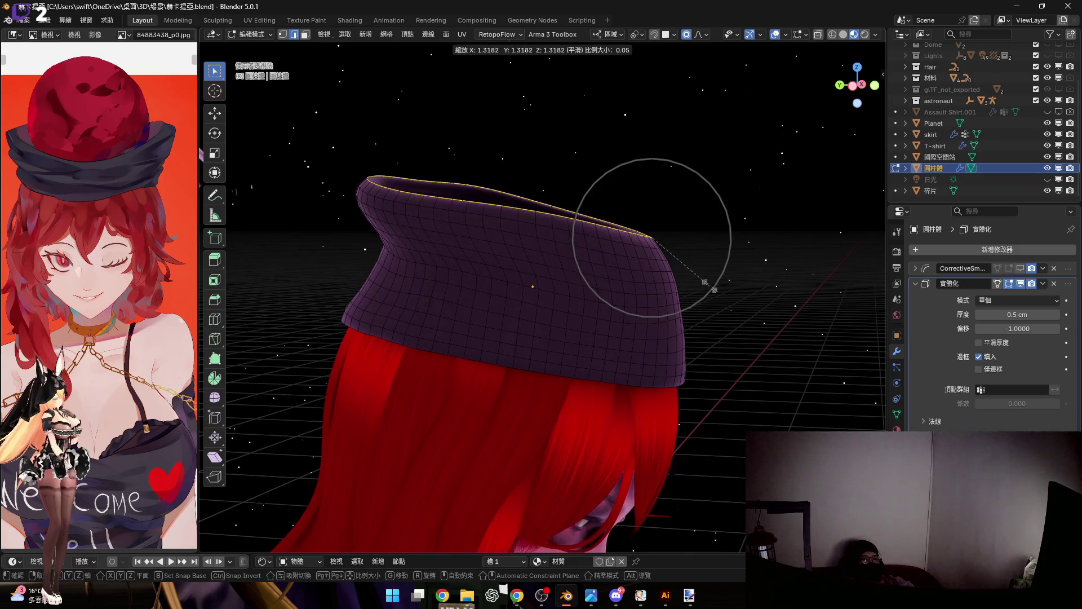
{"action": "key", "text": "Escape"}
{"action": "left_click", "coordinate": [639, 39]}
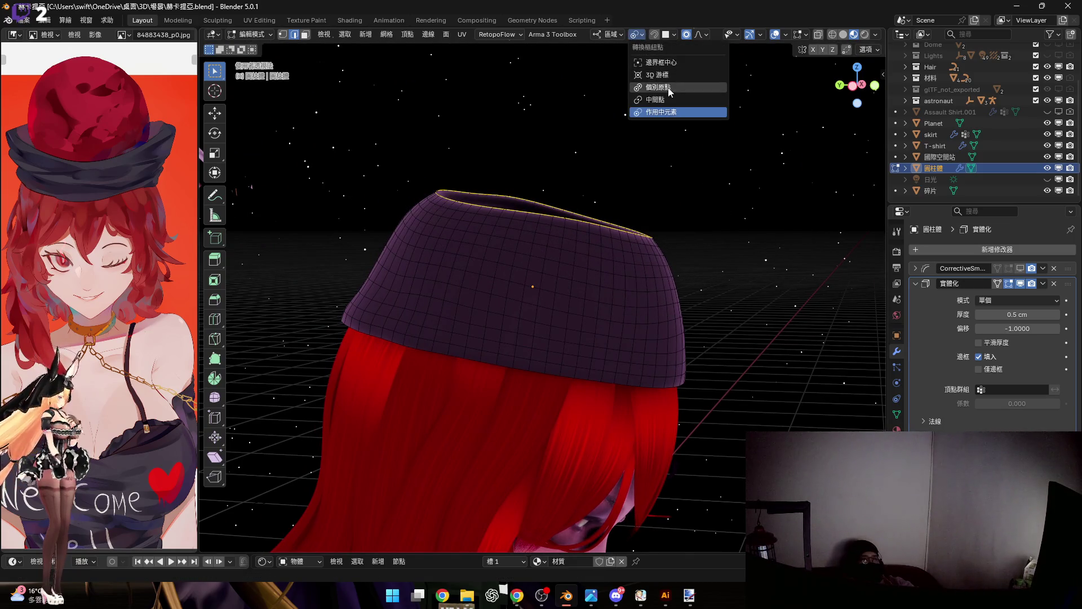
{"action": "left_click", "coordinate": [672, 94]}
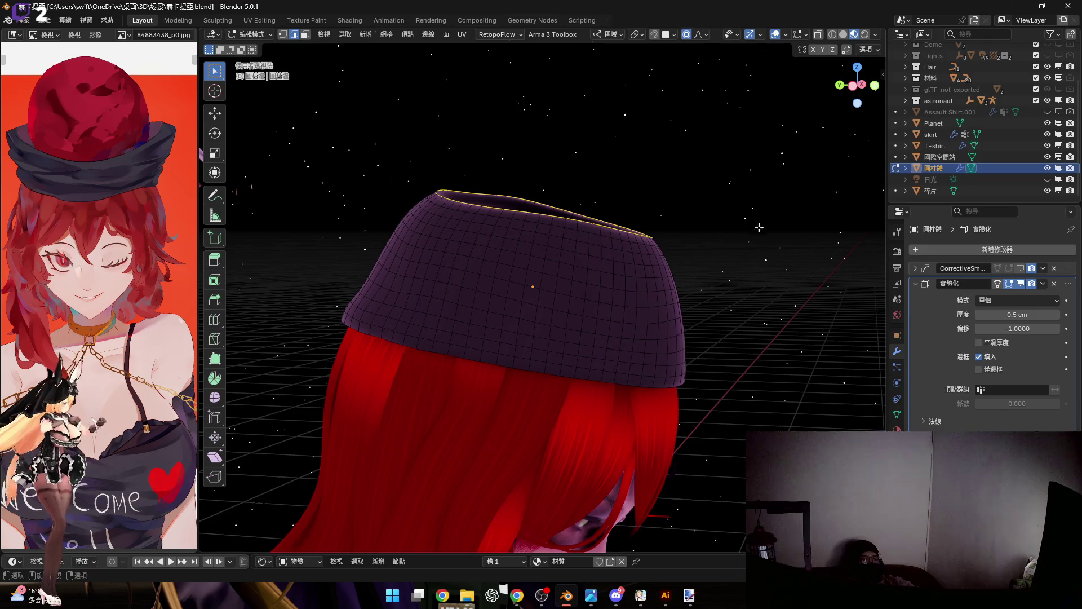
{"action": "left_click", "coordinate": [875, 85]}
Step: Scale the top rim outward again with connected-only proportional falloff
{"action": "key", "text": "s"}
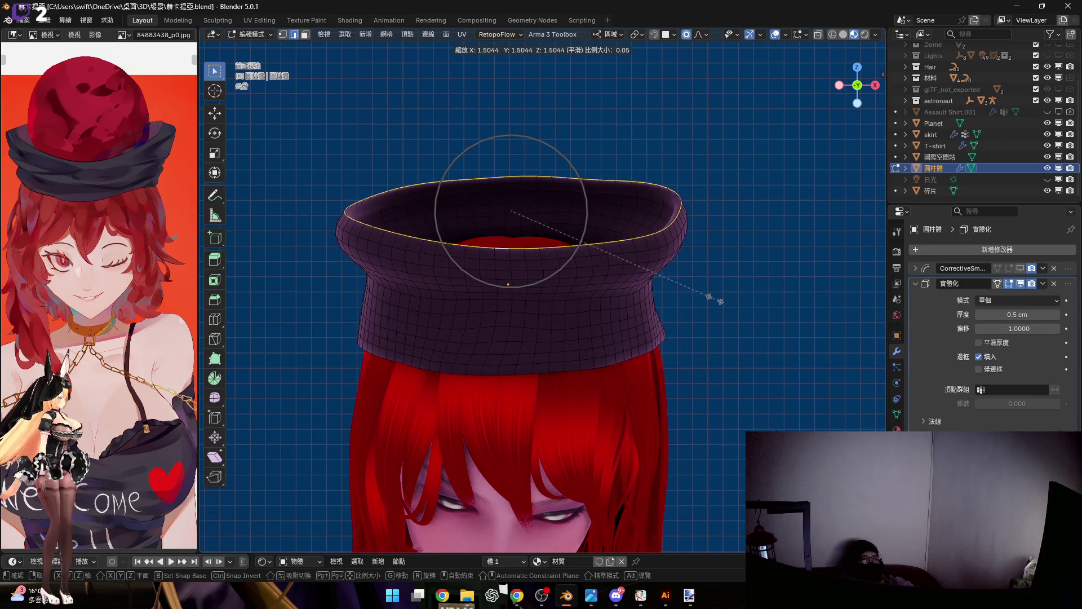
{"action": "scroll", "coordinate": [707, 294], "scroll_direction": "down", "scroll_amount": 1}
{"action": "scroll", "coordinate": [710, 297], "scroll_direction": "down", "scroll_amount": 1}
{"action": "scroll", "coordinate": [711, 299], "scroll_direction": "up", "scroll_amount": 1}
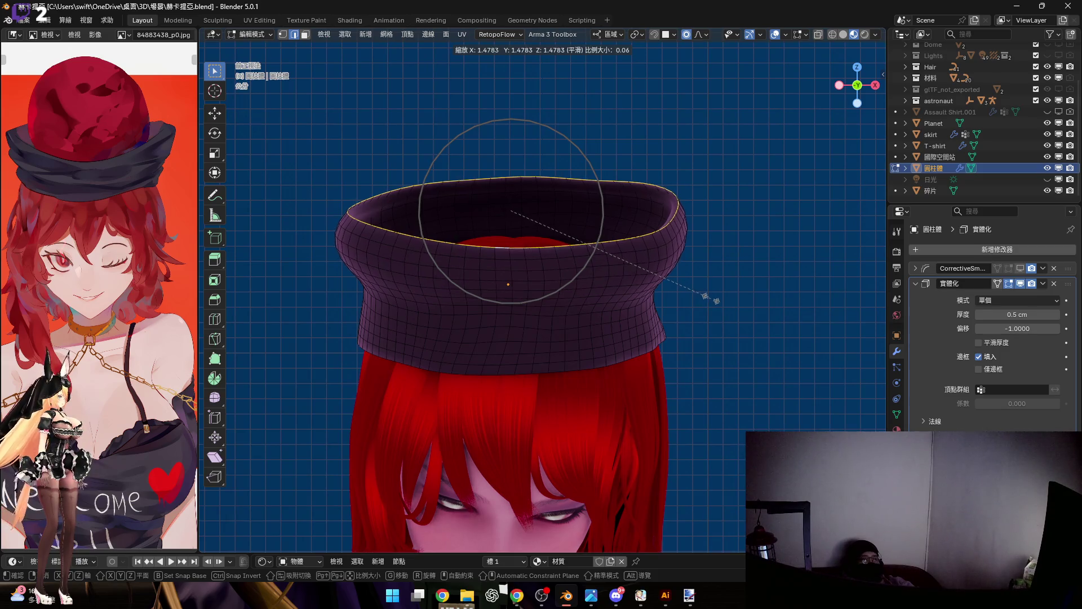
{"action": "left_click", "coordinate": [707, 297]}
Step: Apply a tighter rim scale, inspect the flare, and switch the hat to Sculpt Mode
{"action": "key", "text": "s"}
{"action": "scroll", "coordinate": [706, 297], "scroll_direction": "up", "scroll_amount": 2}
{"action": "scroll", "coordinate": [710, 299], "scroll_direction": "up", "scroll_amount": 5}
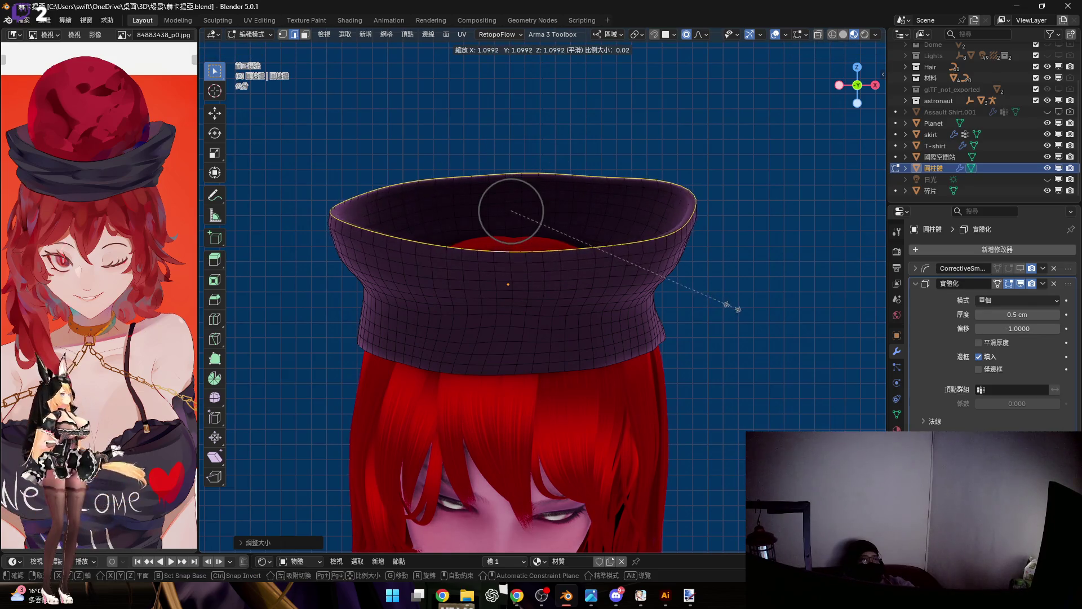
{"action": "left_click", "coordinate": [733, 309]}
{"action": "mouse_move", "coordinate": [733, 308]}
{"action": "middle_mouse_down"}
{"action": "mouse_move", "coordinate": [666, 261]}
{"action": "mouse_move", "coordinate": [597, 267]}
{"action": "mouse_move", "coordinate": [554, 263]}
{"action": "mouse_move", "coordinate": [529, 239]}
{"action": "mouse_move", "coordinate": [470, 241]}
{"action": "mouse_move", "coordinate": [613, 270]}
{"action": "mouse_move", "coordinate": [507, 248]}
{"action": "mouse_move", "coordinate": [483, 261]}
{"action": "mouse_move", "coordinate": [519, 253]}
{"action": "mouse_move", "coordinate": [526, 216]}
{"action": "mouse_move", "coordinate": [536, 242]}
{"action": "mouse_move", "coordinate": [488, 282]}
{"action": "mouse_move", "coordinate": [513, 266]}
{"action": "mouse_move", "coordinate": [483, 218]}
{"action": "mouse_move", "coordinate": [842, 484]}
{"action": "middle_mouse_up"}
{"action": "scroll", "coordinate": [592, 268], "scroll_direction": "up", "scroll_amount": 3}
{"action": "key", "text": "ctrl+Tab"}
{"action": "left_click", "coordinate": [592, 309]}
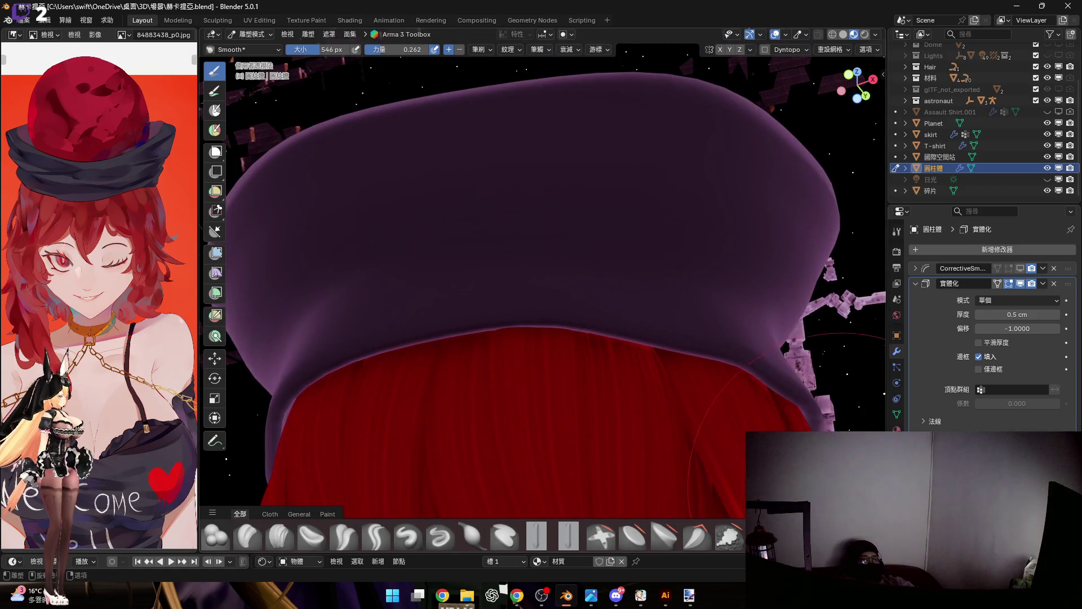
Step: Choose the Grab brush and orbit in onto the hat's rim
{"action": "scroll", "coordinate": [394, 536], "scroll_direction": "up", "scroll_amount": 3}
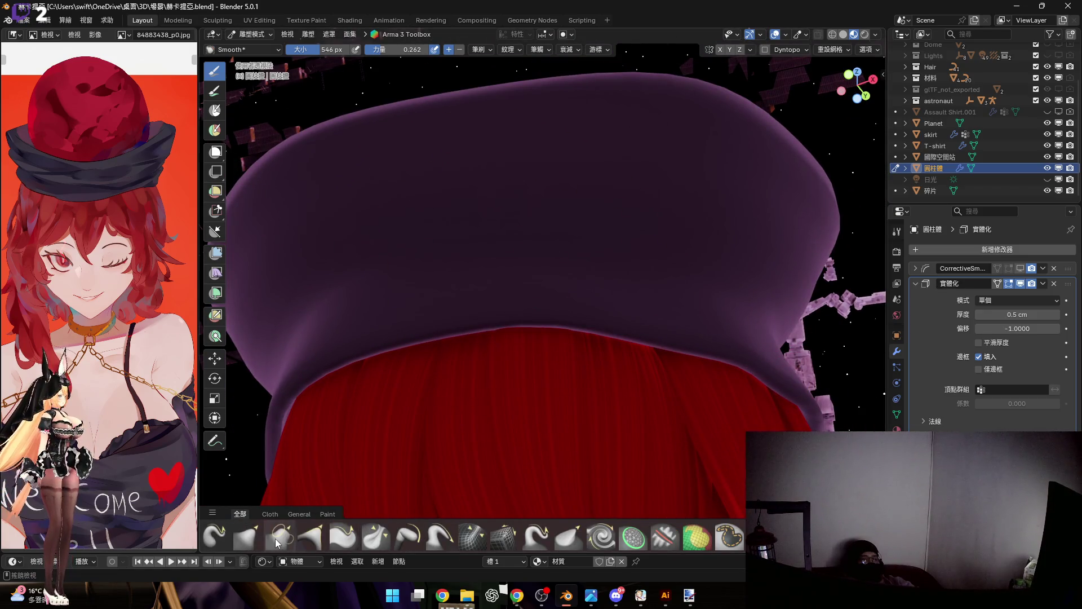
{"action": "left_click", "coordinate": [251, 538]}
{"action": "mouse_move", "coordinate": [561, 270]}
{"action": "middle_mouse_down"}
{"action": "mouse_move", "coordinate": [526, 282]}
{"action": "mouse_move", "coordinate": [545, 292]}
{"action": "mouse_move", "coordinate": [545, 253]}
{"action": "mouse_move", "coordinate": [562, 228]}
{"action": "mouse_move", "coordinate": [616, 237]}
{"action": "mouse_move", "coordinate": [572, 307]}
{"action": "mouse_move", "coordinate": [363, 387]}
{"action": "mouse_move", "coordinate": [265, 398]}
{"action": "mouse_move", "coordinate": [464, 391]}
{"action": "middle_mouse_up"}
{"action": "middle_click_drag", "start_coordinate": [396, 323], "coordinate": [374, 247], "text": "ctrl"}
{"action": "scroll", "coordinate": [374, 247], "scroll_direction": "down", "scroll_amount": 5}
Step: Orbit around the flat-topped cap from several sides, then pull back to the whole character
{"action": "middle_click_drag", "start_coordinate": [339, 277], "coordinate": [338, 314]}
{"action": "scroll", "coordinate": [476, 205], "scroll_direction": "up", "scroll_amount": 6}
{"action": "scroll", "coordinate": [469, 293], "scroll_direction": "up", "scroll_amount": 3}
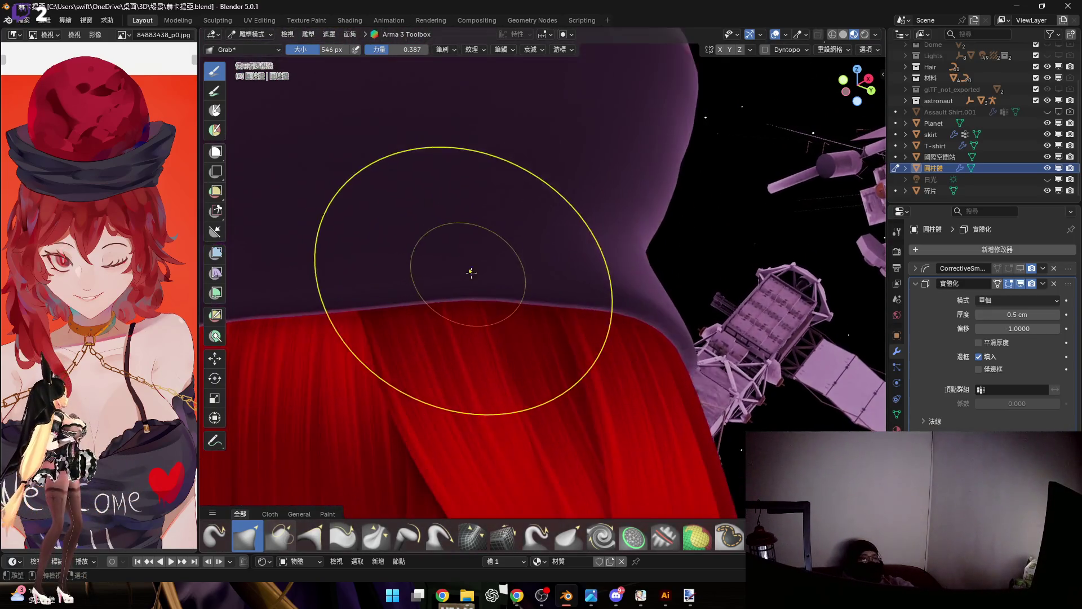
{"action": "mouse_move", "coordinate": [466, 270]}
{"action": "middle_mouse_down"}
{"action": "mouse_move", "coordinate": [499, 279]}
{"action": "mouse_move", "coordinate": [447, 278]}
{"action": "middle_mouse_up"}
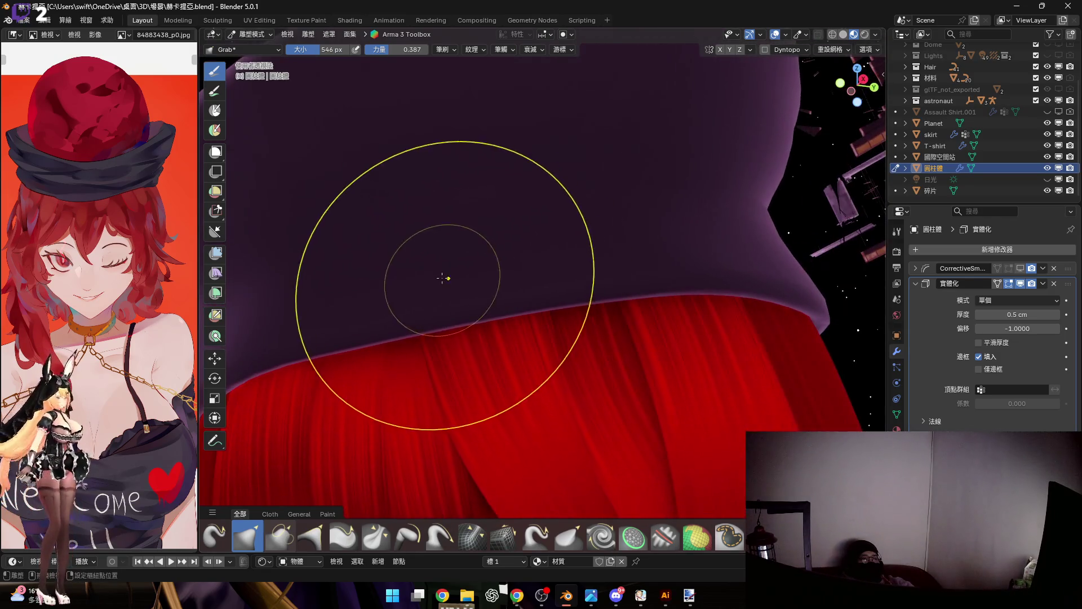
{"action": "mouse_move", "coordinate": [550, 258]}
{"action": "middle_mouse_down"}
{"action": "mouse_move", "coordinate": [510, 284]}
{"action": "mouse_move", "coordinate": [569, 278]}
{"action": "mouse_move", "coordinate": [488, 289]}
{"action": "mouse_move", "coordinate": [550, 254]}
{"action": "mouse_move", "coordinate": [611, 253]}
{"action": "mouse_move", "coordinate": [551, 266]}
{"action": "mouse_move", "coordinate": [627, 275]}
{"action": "mouse_move", "coordinate": [577, 285]}
{"action": "middle_mouse_up"}
{"action": "middle_click_drag", "start_coordinate": [720, 300], "coordinate": [576, 270]}
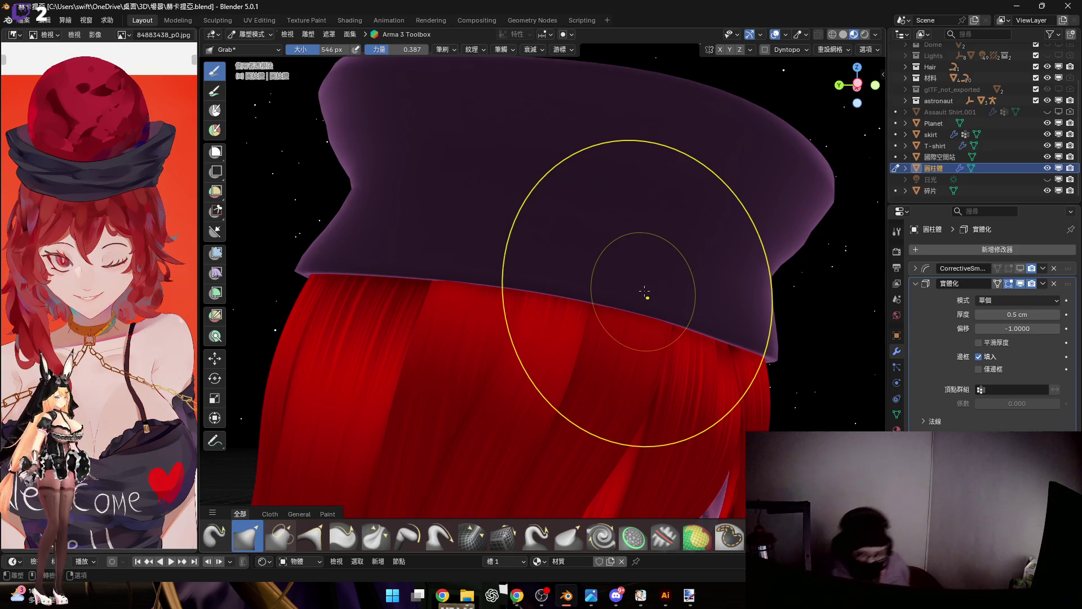
{"action": "scroll", "coordinate": [645, 291], "scroll_direction": "down", "scroll_amount": 5}
{"action": "mouse_move", "coordinate": [592, 321]}
{"action": "middle_mouse_down", "text": "shift"}
{"action": "mouse_move", "coordinate": [535, 253]}
{"action": "mouse_move", "coordinate": [533, 226]}
{"action": "middle_mouse_up", "text": "shift"}
{"action": "scroll", "coordinate": [541, 228], "scroll_direction": "up", "scroll_amount": 3}
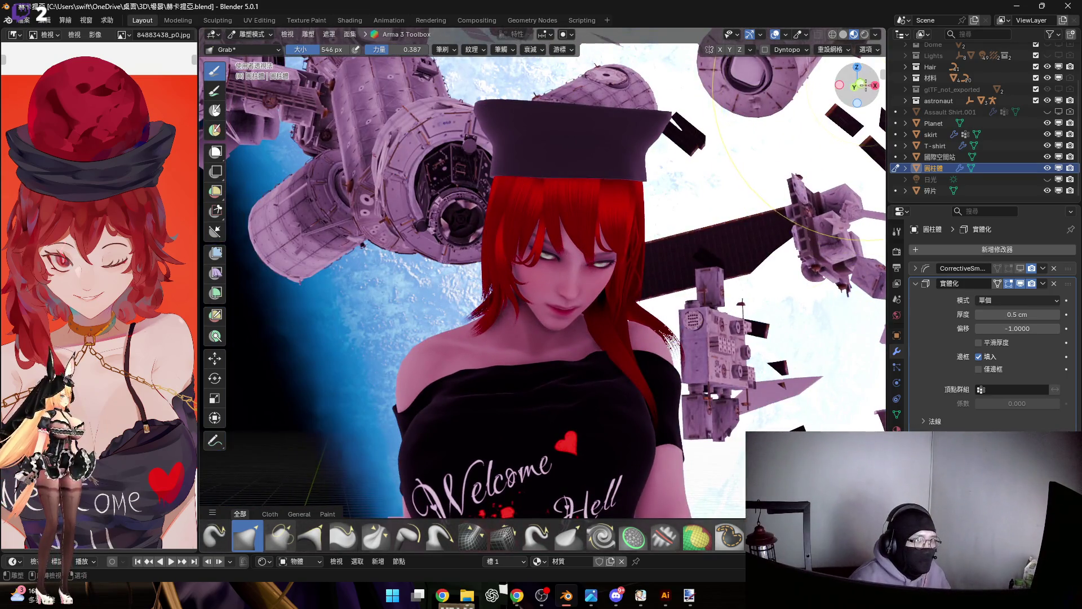
{"action": "key", "text": "KP_1"}
{"action": "scroll", "coordinate": [612, 295], "scroll_direction": "down", "scroll_amount": 3}
{"action": "mouse_move", "coordinate": [612, 294]}
{"action": "middle_mouse_down"}
{"action": "mouse_move", "coordinate": [566, 264]}
{"action": "mouse_move", "coordinate": [588, 218]}
{"action": "middle_mouse_up"}
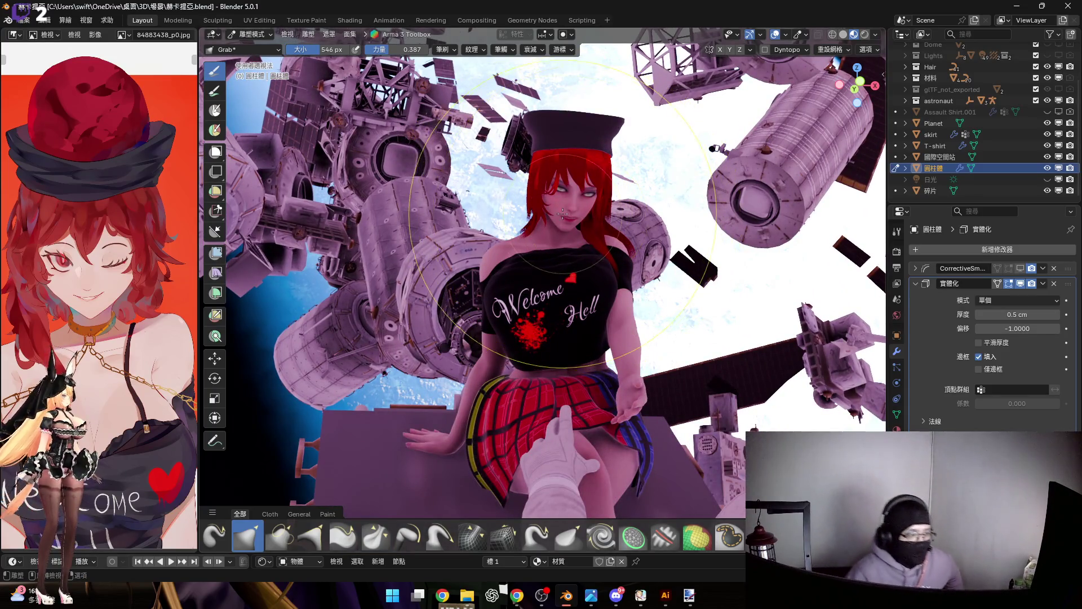
{"action": "scroll", "coordinate": [580, 292], "scroll_direction": "down", "scroll_amount": 3}
{"action": "mouse_move", "coordinate": [580, 292]}
{"action": "middle_mouse_down"}
{"action": "mouse_move", "coordinate": [587, 312]}
{"action": "mouse_move", "coordinate": [578, 292]}
{"action": "middle_mouse_up"}
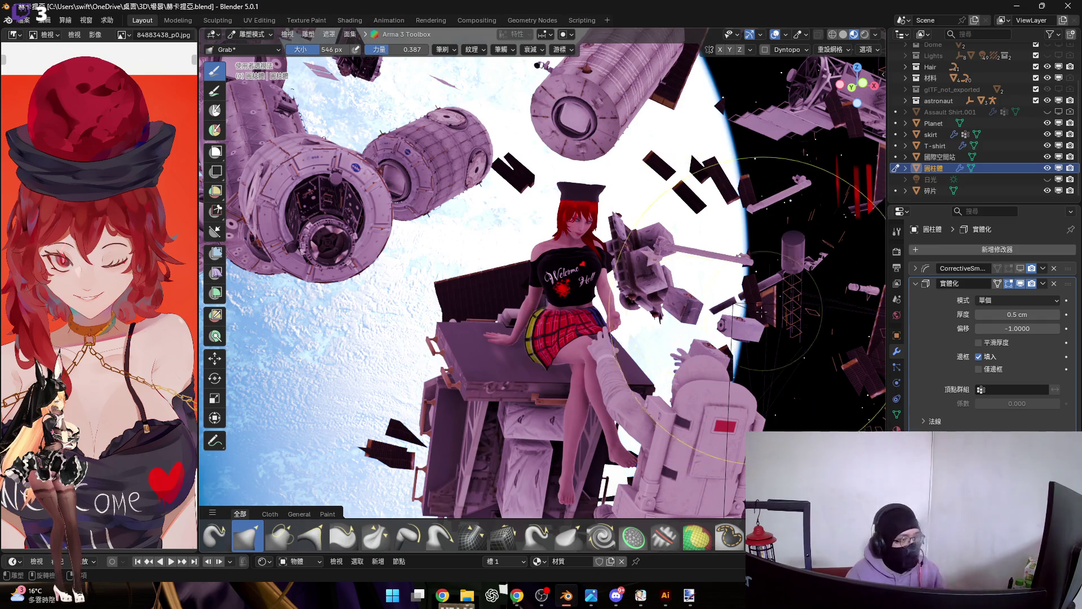
{"action": "mouse_move", "coordinate": [686, 314]}
{"action": "middle_mouse_down", "text": "ctrl"}
{"action": "mouse_move", "coordinate": [622, 246]}
{"action": "mouse_move", "coordinate": [614, 285]}
{"action": "mouse_move", "coordinate": [649, 271]}
{"action": "mouse_move", "coordinate": [655, 244]}
{"action": "mouse_move", "coordinate": [568, 259]}
{"action": "middle_mouse_up", "text": "ctrl"}
Step: Zoom onto the hat band and orbit around its front and sides
{"action": "scroll", "coordinate": [589, 229], "scroll_direction": "up", "scroll_amount": 5}
{"action": "scroll", "coordinate": [686, 531], "scroll_direction": "down", "scroll_amount": 2}
{"action": "scroll", "coordinate": [640, 527], "scroll_direction": "up", "scroll_amount": 2}
{"action": "mouse_move", "coordinate": [686, 256]}
{"action": "middle_mouse_down"}
{"action": "mouse_move", "coordinate": [586, 249]}
{"action": "mouse_move", "coordinate": [615, 260]}
{"action": "mouse_move", "coordinate": [688, 225]}
{"action": "middle_mouse_up"}
{"action": "mouse_move", "coordinate": [711, 259]}
{"action": "middle_mouse_down"}
{"action": "mouse_move", "coordinate": [587, 246]}
{"action": "mouse_move", "coordinate": [699, 301]}
{"action": "mouse_move", "coordinate": [627, 303]}
{"action": "mouse_move", "coordinate": [685, 236]}
{"action": "mouse_move", "coordinate": [585, 252]}
{"action": "mouse_move", "coordinate": [565, 231]}
{"action": "mouse_move", "coordinate": [600, 275]}
{"action": "mouse_move", "coordinate": [587, 272]}
{"action": "middle_mouse_up"}
{"action": "mouse_move", "coordinate": [698, 310]}
{"action": "middle_mouse_down"}
{"action": "mouse_move", "coordinate": [585, 294]}
{"action": "mouse_move", "coordinate": [613, 264]}
{"action": "mouse_move", "coordinate": [558, 190]}
{"action": "mouse_move", "coordinate": [556, 220]}
{"action": "mouse_move", "coordinate": [623, 314]}
{"action": "mouse_move", "coordinate": [702, 291]}
{"action": "mouse_move", "coordinate": [604, 283]}
{"action": "mouse_move", "coordinate": [633, 261]}
{"action": "mouse_move", "coordinate": [584, 285]}
{"action": "mouse_move", "coordinate": [729, 326]}
{"action": "mouse_move", "coordinate": [693, 306]}
{"action": "mouse_move", "coordinate": [686, 321]}
{"action": "middle_mouse_up"}
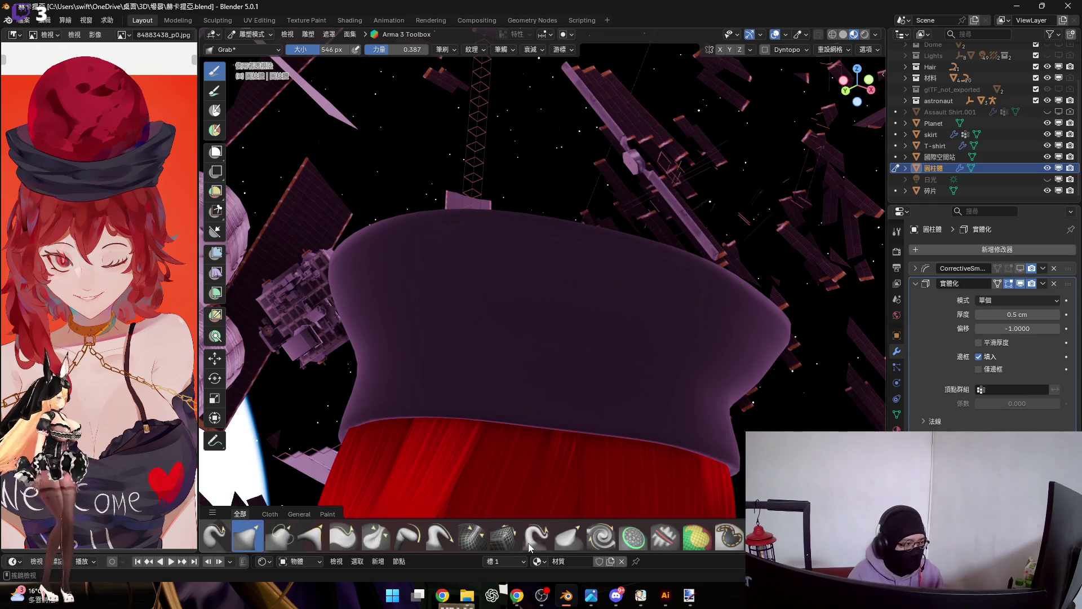
{"action": "mouse_move", "coordinate": [624, 304]}
{"action": "middle_mouse_down"}
{"action": "mouse_move", "coordinate": [571, 324]}
{"action": "mouse_move", "coordinate": [616, 270]}
{"action": "middle_mouse_up"}
Step: Switch the hat from Sculpt Mode to Object Mode, then enter Edit Mode for cursor snapping
{"action": "key", "text": "ctrl+Tab"}
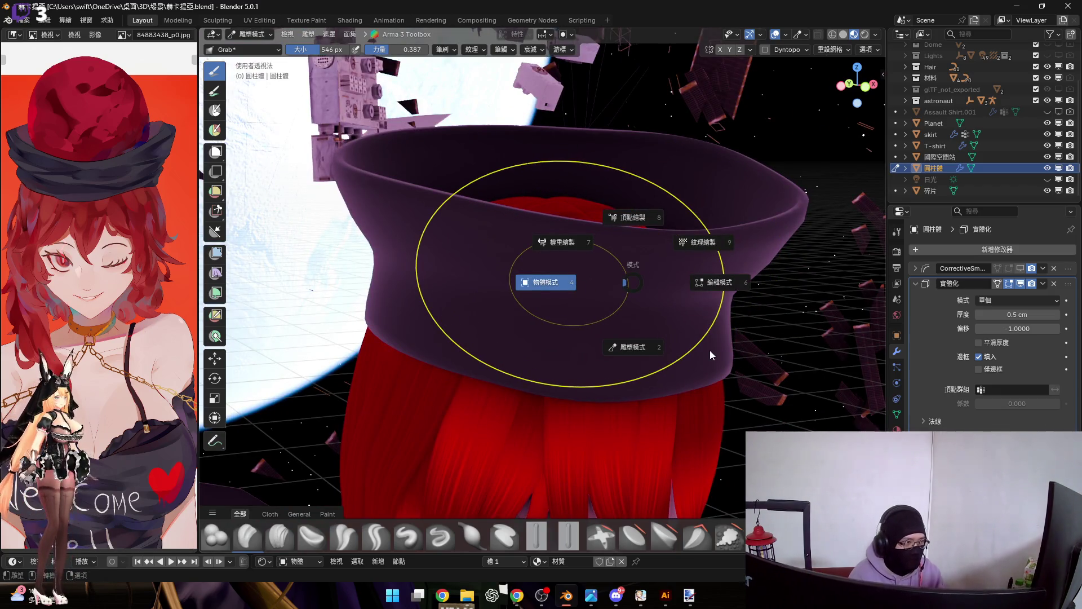
{"action": "key", "text": "4"}
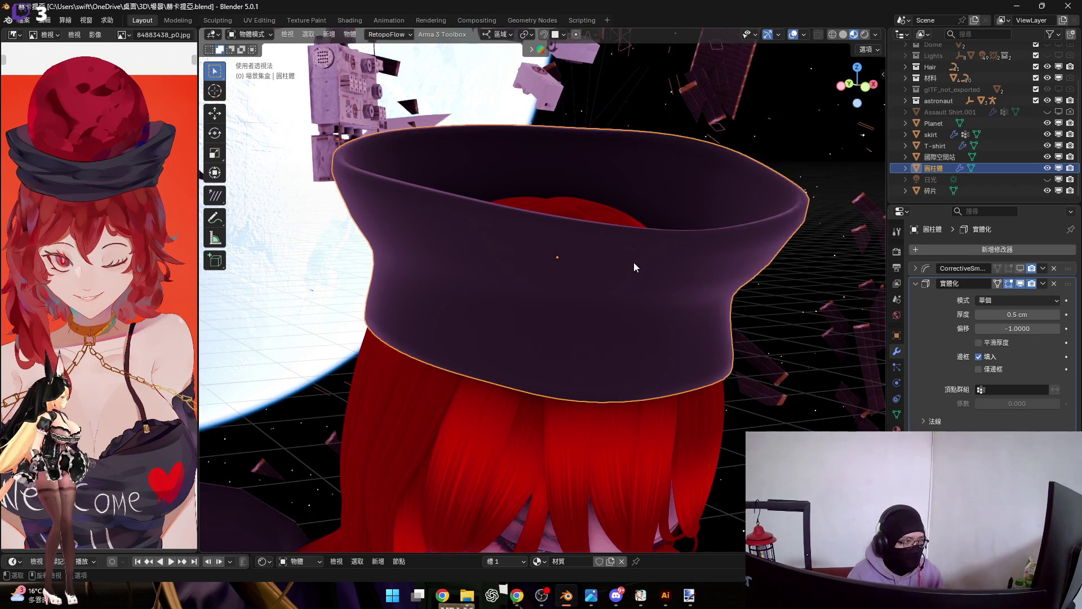
{"action": "middle_click_drag", "start_coordinate": [633, 262], "coordinate": [637, 316]}
{"action": "key", "text": "Tab"}
{"action": "key", "text": "shift+s"}
Step: Snap the 3D cursor to the hat band's selection and return to Object Mode
{"action": "left_click", "coordinate": [652, 343]}
{"action": "key", "text": "Tab"}
{"action": "middle_click_drag", "start_coordinate": [708, 312], "coordinate": [685, 300]}
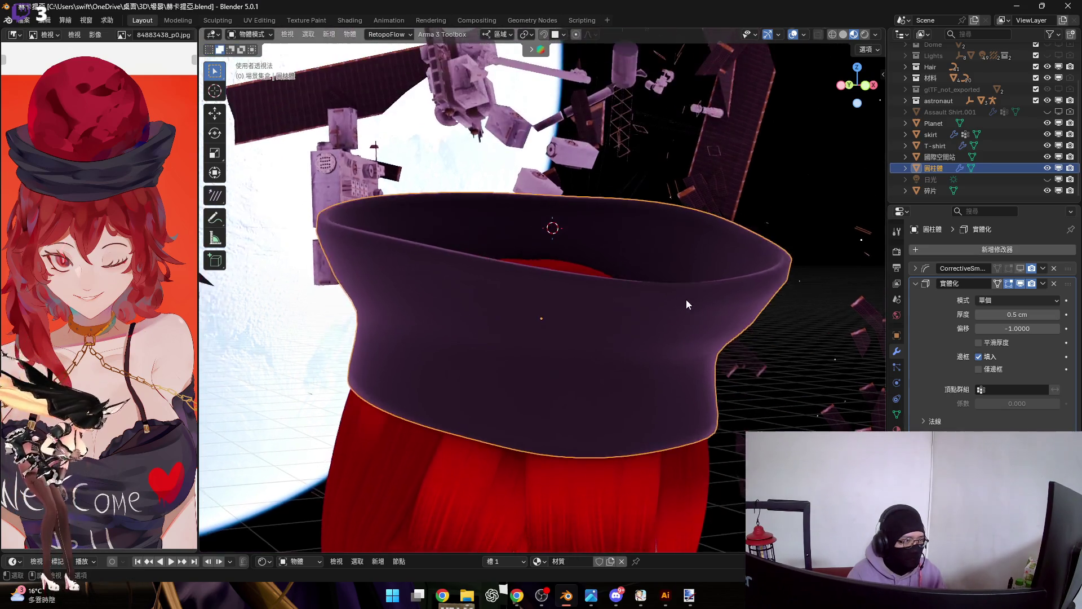
{"action": "scroll", "coordinate": [685, 300], "scroll_direction": "down", "scroll_amount": 3}
Step: Add a UV sphere at the cursor and scale it twice to fit the hat's top
{"action": "key", "text": "shift+a"}
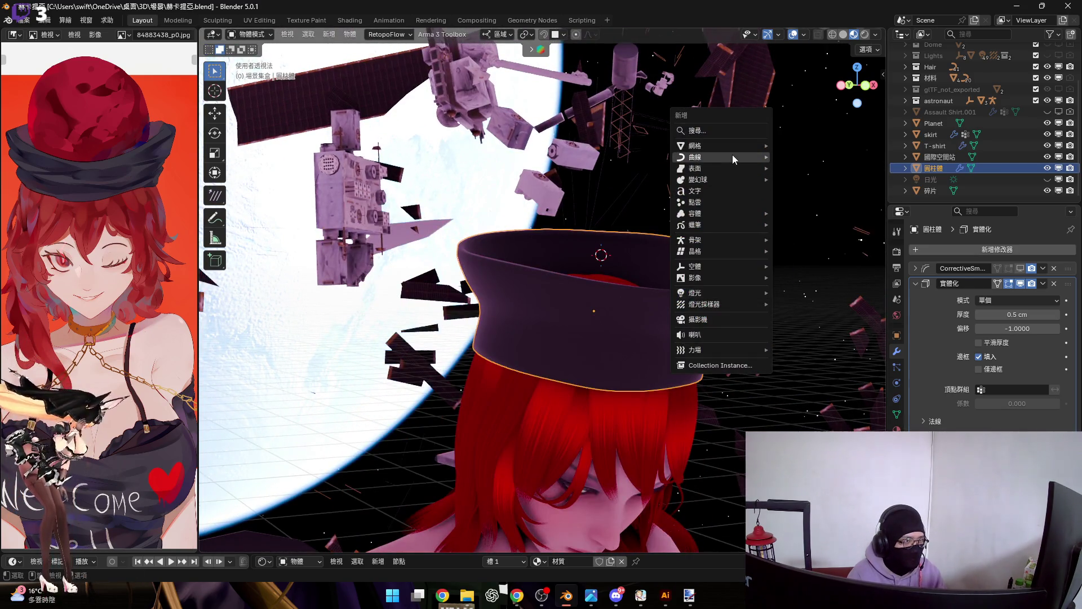
{"action": "mouse_move", "coordinate": [733, 146]}
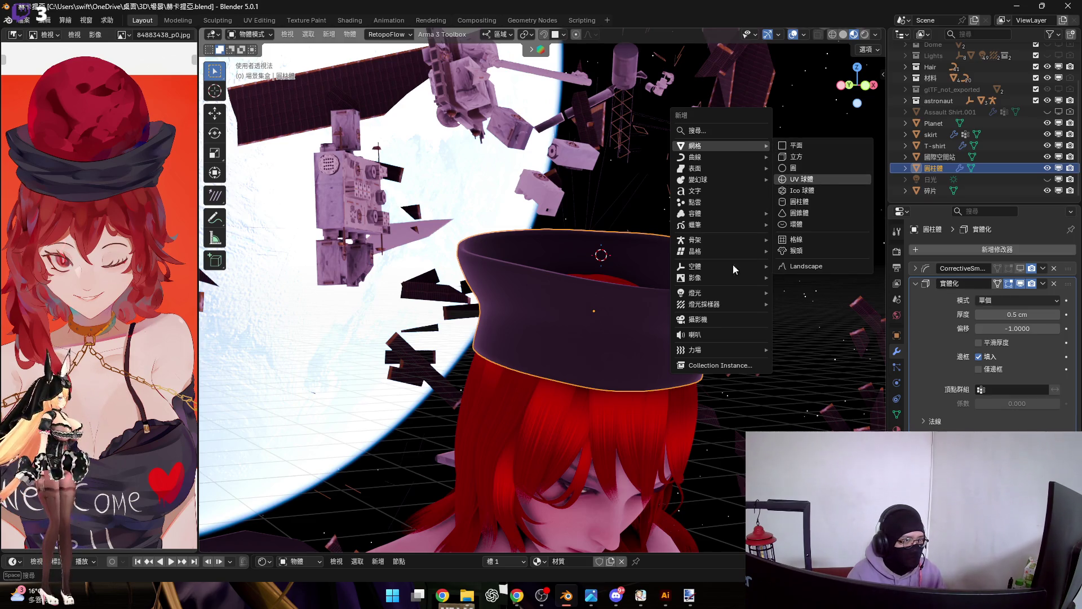
{"action": "left_click", "coordinate": [801, 179]}
{"action": "key", "text": "s"}
{"action": "left_click", "coordinate": [657, 302]}
{"action": "key", "text": "s"}
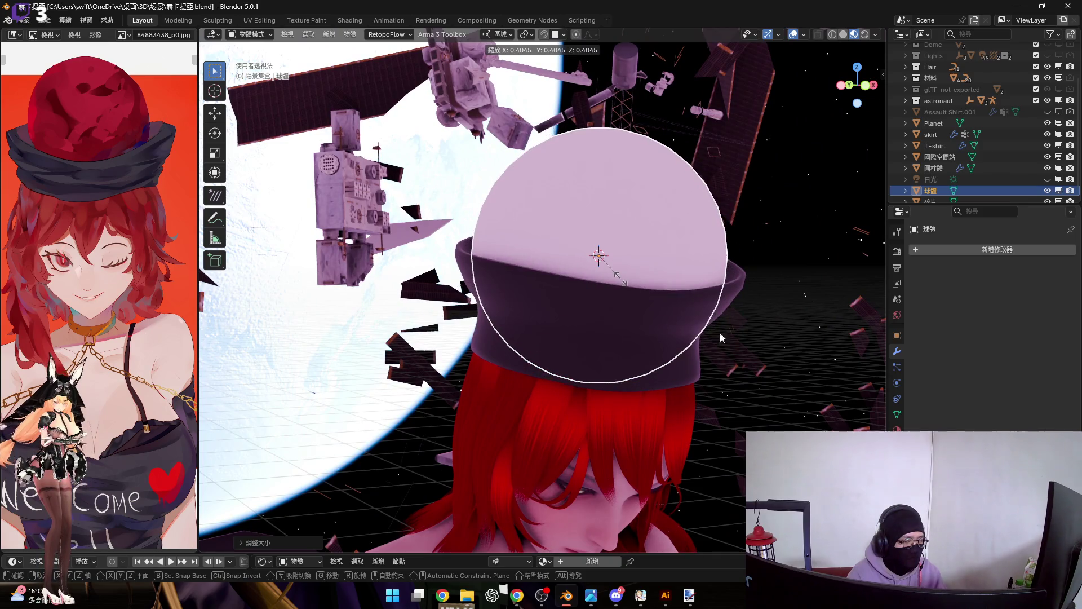
{"action": "left_click", "coordinate": [712, 319]}
Step: Check the sphere crown from front orthographic, perspective and side views
{"action": "left_click", "coordinate": [864, 84]}
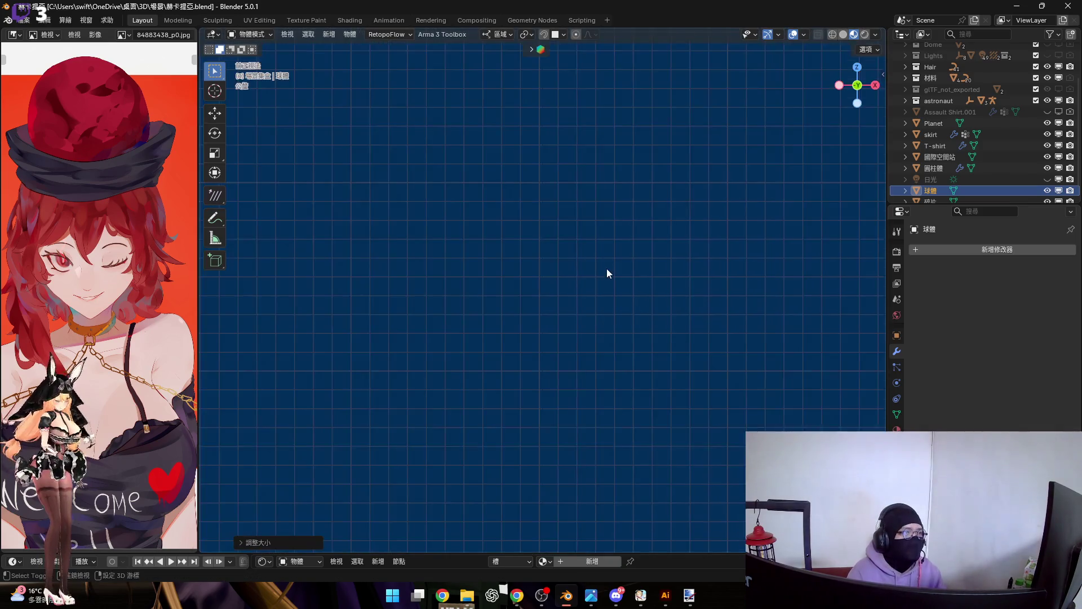
{"action": "scroll", "coordinate": [562, 294], "scroll_direction": "down", "scroll_amount": 5}
{"action": "mouse_move", "coordinate": [645, 341]}
{"action": "middle_mouse_down"}
{"action": "mouse_move", "coordinate": [570, 295]}
{"action": "mouse_move", "coordinate": [621, 239]}
{"action": "mouse_move", "coordinate": [563, 220]}
{"action": "mouse_move", "coordinate": [597, 237]}
{"action": "middle_mouse_up"}
{"action": "scroll", "coordinate": [599, 290], "scroll_direction": "down", "scroll_amount": 10}
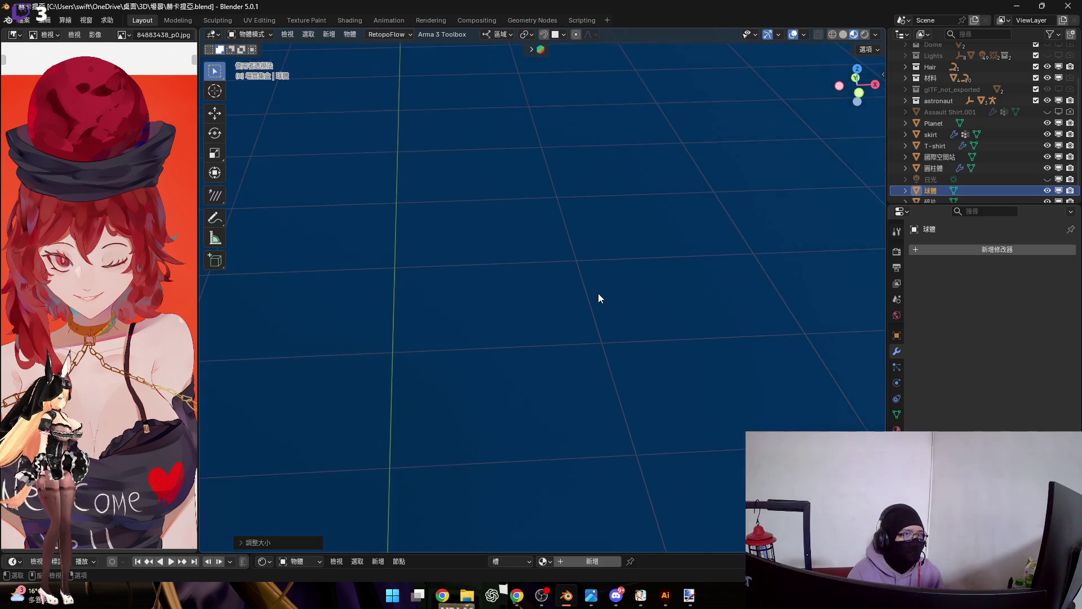
{"action": "scroll", "coordinate": [596, 292], "scroll_direction": "down", "scroll_amount": 5}
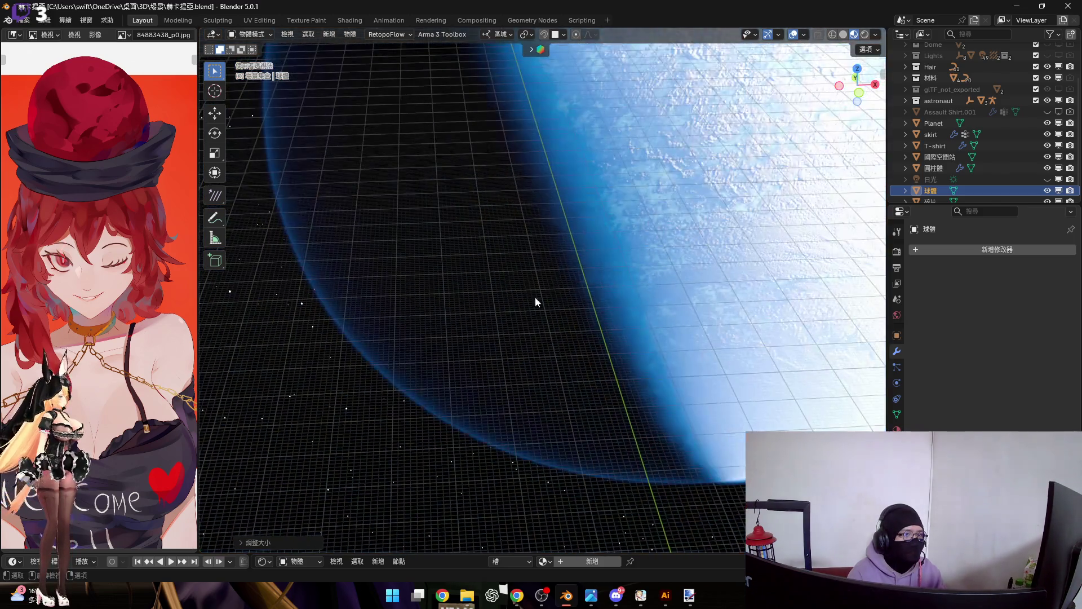
{"action": "scroll", "coordinate": [567, 341], "scroll_direction": "up", "scroll_amount": 10}
{"action": "scroll", "coordinate": [631, 418], "scroll_direction": "up", "scroll_amount": 15}
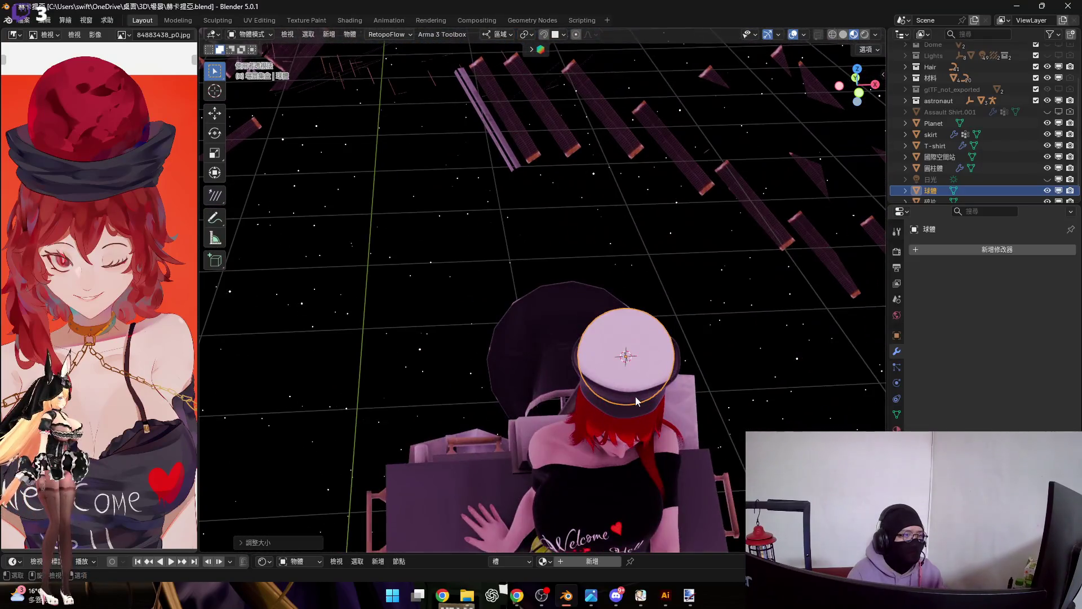
{"action": "middle_click_drag", "start_coordinate": [634, 397], "coordinate": [617, 364]}
{"action": "scroll", "coordinate": [618, 389], "scroll_direction": "up", "scroll_amount": 5}
{"action": "left_click", "coordinate": [856, 92]}
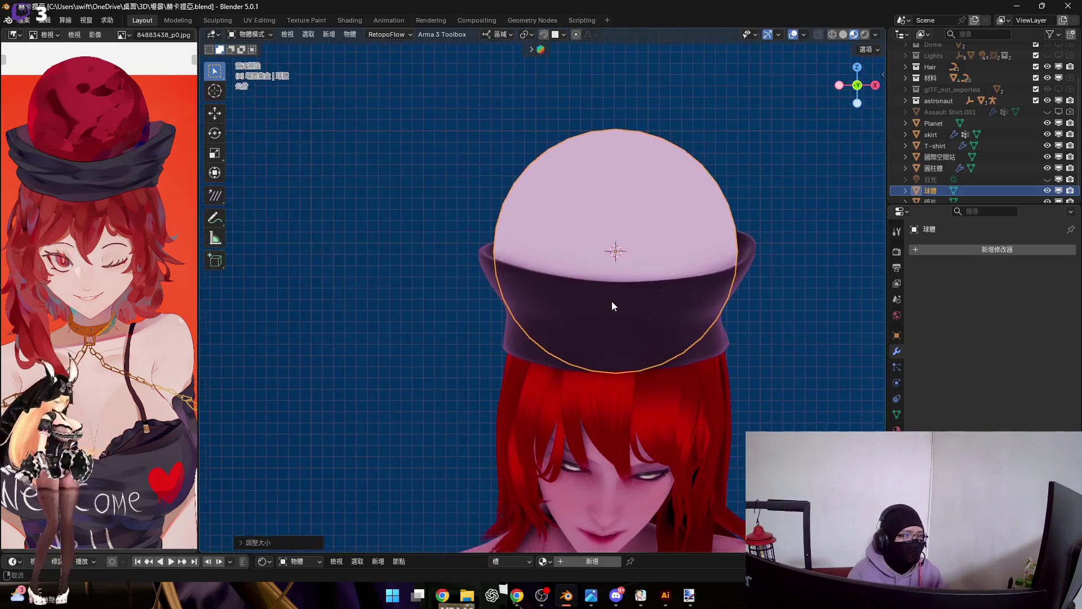
Step: Raise the sphere along Z and give it smooth shading
{"action": "scroll", "coordinate": [622, 294], "scroll_direction": "up", "scroll_amount": 6}
{"action": "key", "text": "g"}
{"action": "key", "text": "z"}
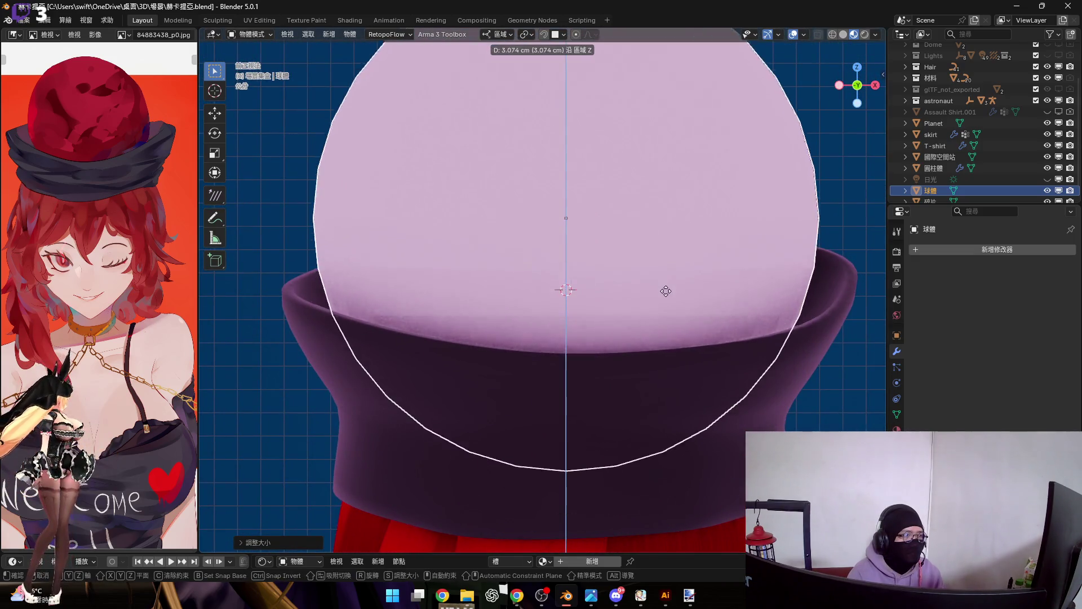
{"action": "left_click", "coordinate": [659, 222]}
{"action": "right_click", "coordinate": [659, 222]}
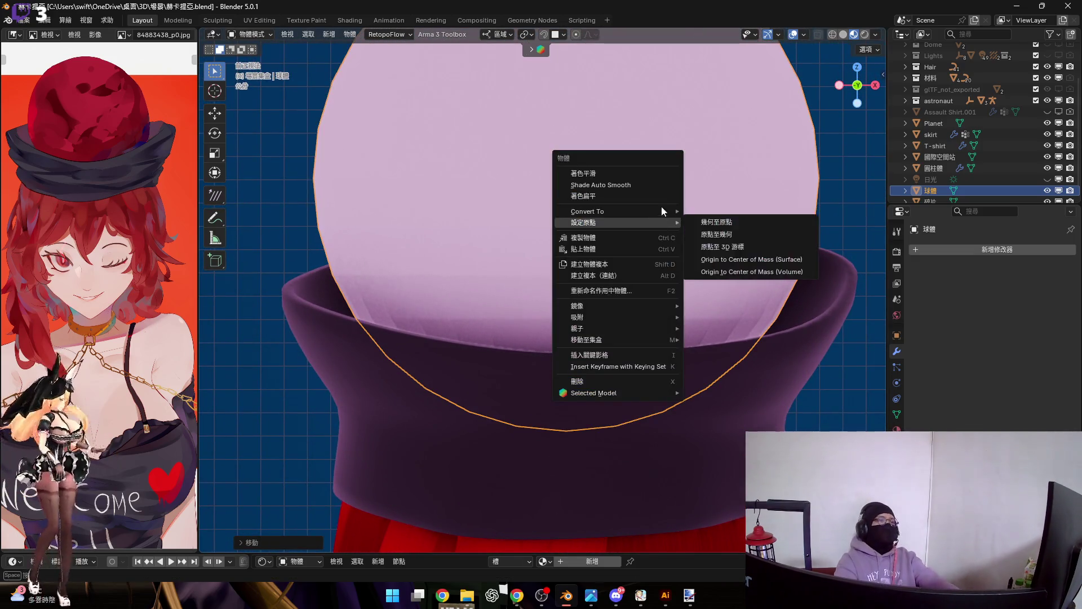
{"action": "left_click", "coordinate": [658, 174]}
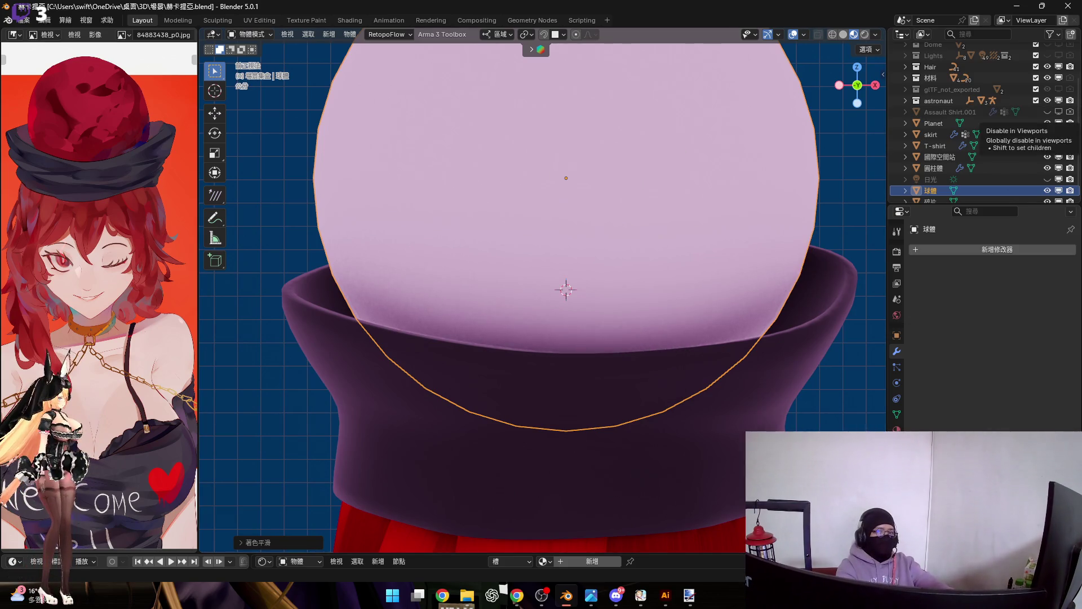
Step: Rescale the sphere and adjust its height along Z until it fits the band
{"action": "scroll", "coordinate": [599, 191], "scroll_direction": "down", "scroll_amount": 2}
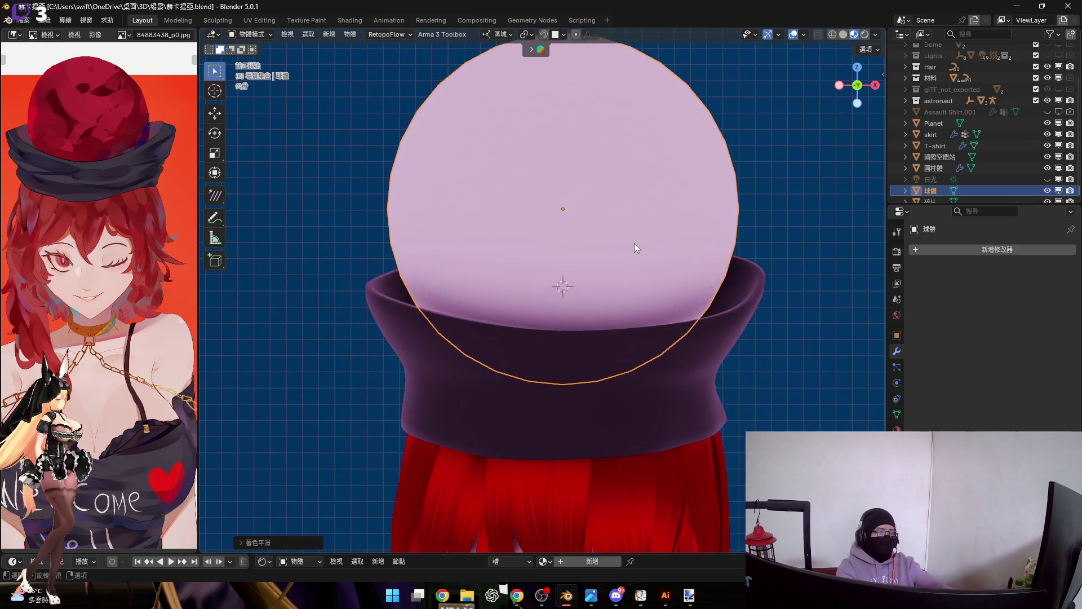
{"action": "key", "text": "s"}
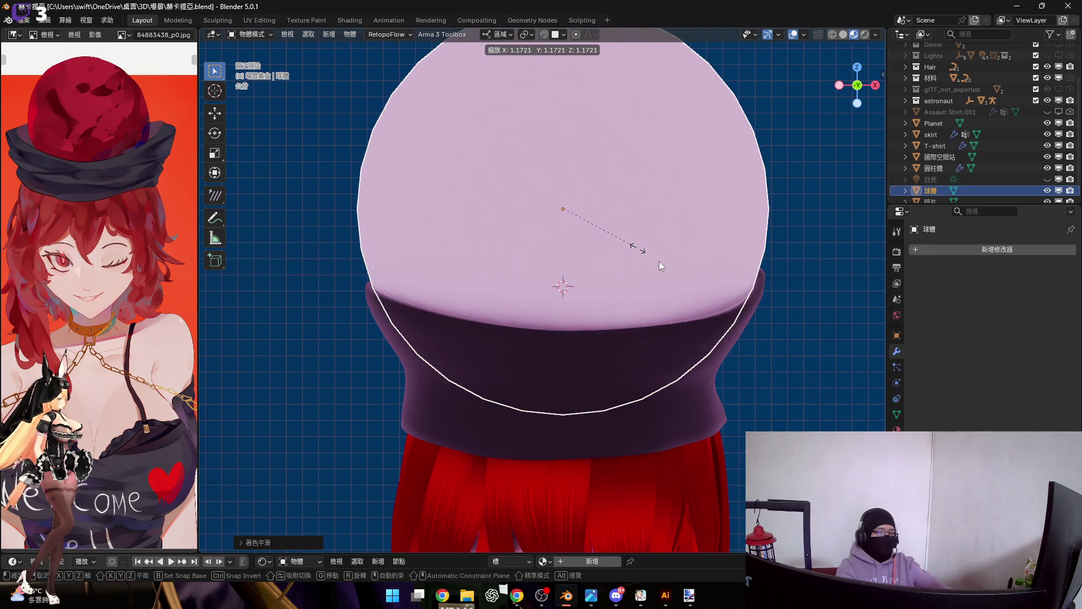
{"action": "left_click", "coordinate": [663, 269]}
{"action": "scroll", "coordinate": [678, 272], "scroll_direction": "up", "scroll_amount": 3}
{"action": "key", "text": "g"}
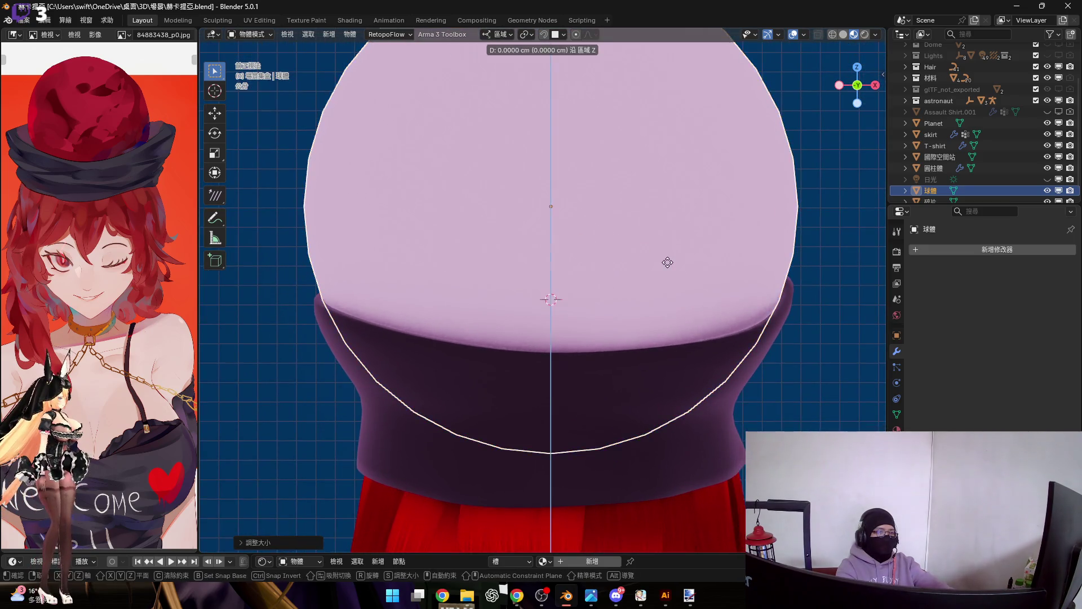
{"action": "key", "text": "z"}
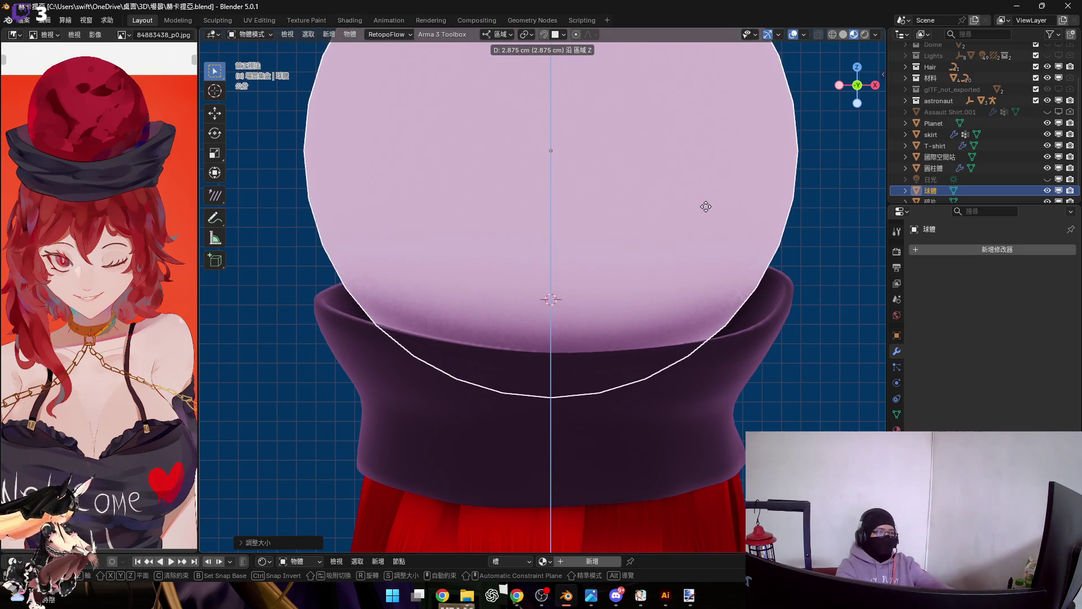
{"action": "left_click", "coordinate": [669, 264]}
{"action": "key", "text": "s"}
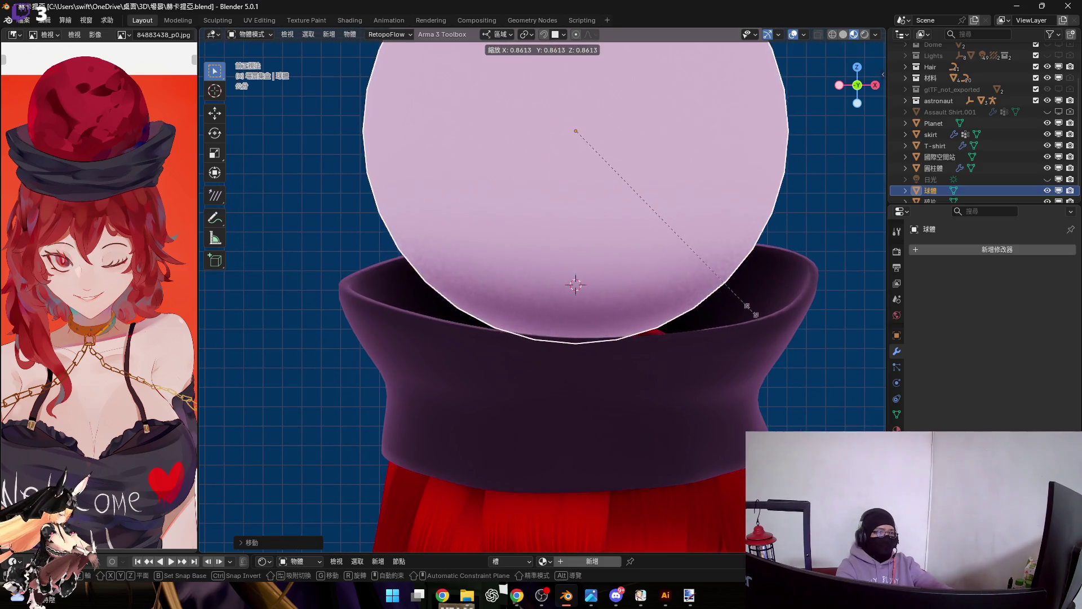
{"action": "left_click", "coordinate": [689, 275]}
{"action": "key", "text": "s"}
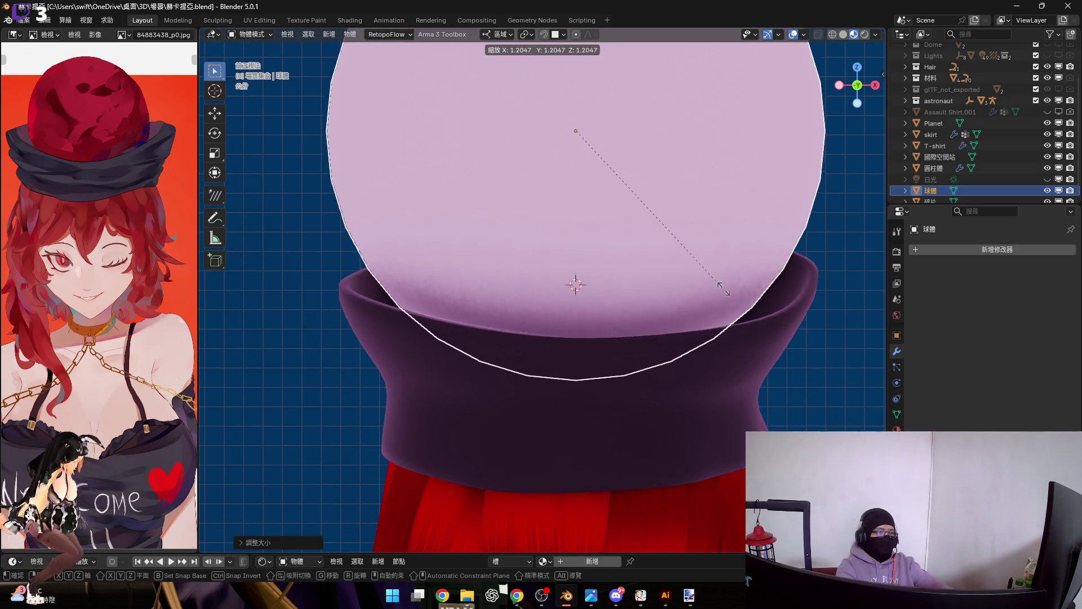
{"action": "left_click", "coordinate": [661, 279]}
Step: Shift the sphere sideways and down so its crown sits lower inside the band
{"action": "scroll", "coordinate": [663, 269], "scroll_direction": "down", "scroll_amount": 3}
{"action": "mouse_move", "coordinate": [663, 270]}
{"action": "middle_mouse_down"}
{"action": "mouse_move", "coordinate": [570, 283]}
{"action": "mouse_move", "coordinate": [591, 280]}
{"action": "mouse_move", "coordinate": [621, 298]}
{"action": "mouse_move", "coordinate": [518, 295]}
{"action": "mouse_move", "coordinate": [561, 303]}
{"action": "mouse_move", "coordinate": [566, 319]}
{"action": "mouse_move", "coordinate": [608, 312]}
{"action": "mouse_move", "coordinate": [564, 326]}
{"action": "mouse_move", "coordinate": [567, 317]}
{"action": "mouse_move", "coordinate": [567, 334]}
{"action": "mouse_move", "coordinate": [596, 334]}
{"action": "mouse_move", "coordinate": [609, 305]}
{"action": "mouse_move", "coordinate": [638, 310]}
{"action": "mouse_move", "coordinate": [628, 303]}
{"action": "middle_mouse_up"}
{"action": "key", "text": "g"}
{"action": "key", "text": "x"}
{"action": "left_click", "coordinate": [605, 292]}
{"action": "key", "text": "g"}
{"action": "key", "text": "z"}
{"action": "key", "text": "z"}
{"action": "left_click", "coordinate": [581, 295]}
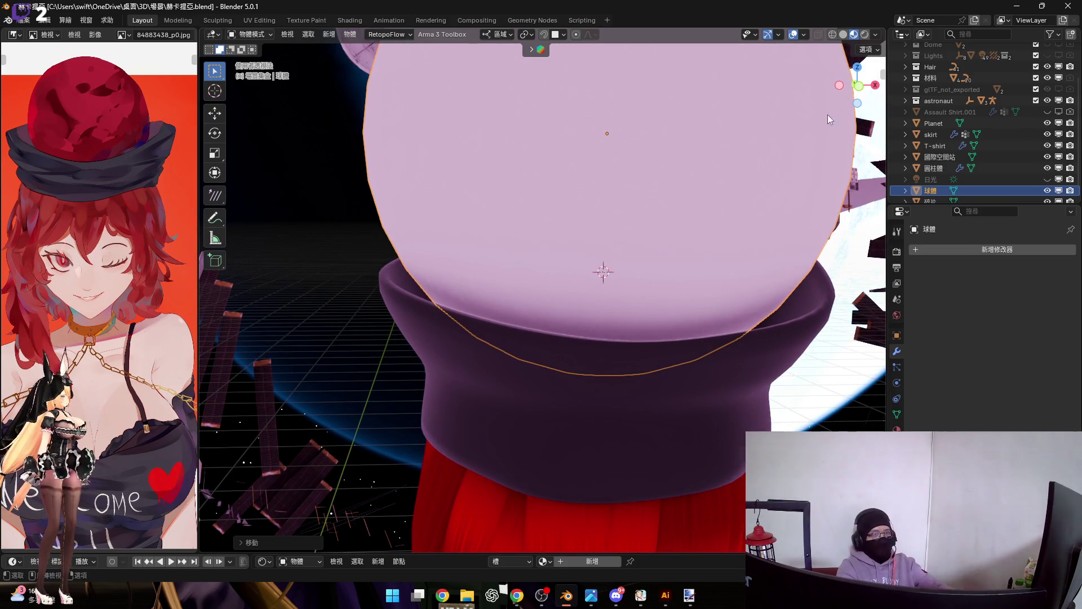
{"action": "left_click", "coordinate": [858, 86]}
Step: In see-through solid shading, move the sphere along Z to rest atop the band
{"action": "scroll", "coordinate": [652, 326], "scroll_direction": "down", "scroll_amount": 3}
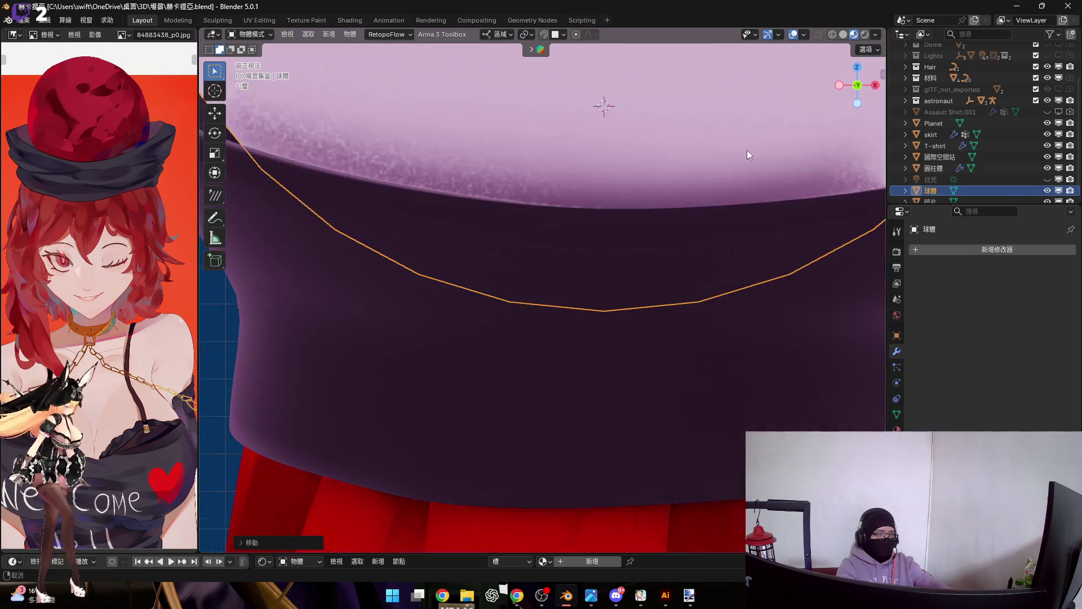
{"action": "left_click", "coordinate": [844, 35]}
{"action": "scroll", "coordinate": [712, 207], "scroll_direction": "up", "scroll_amount": 2}
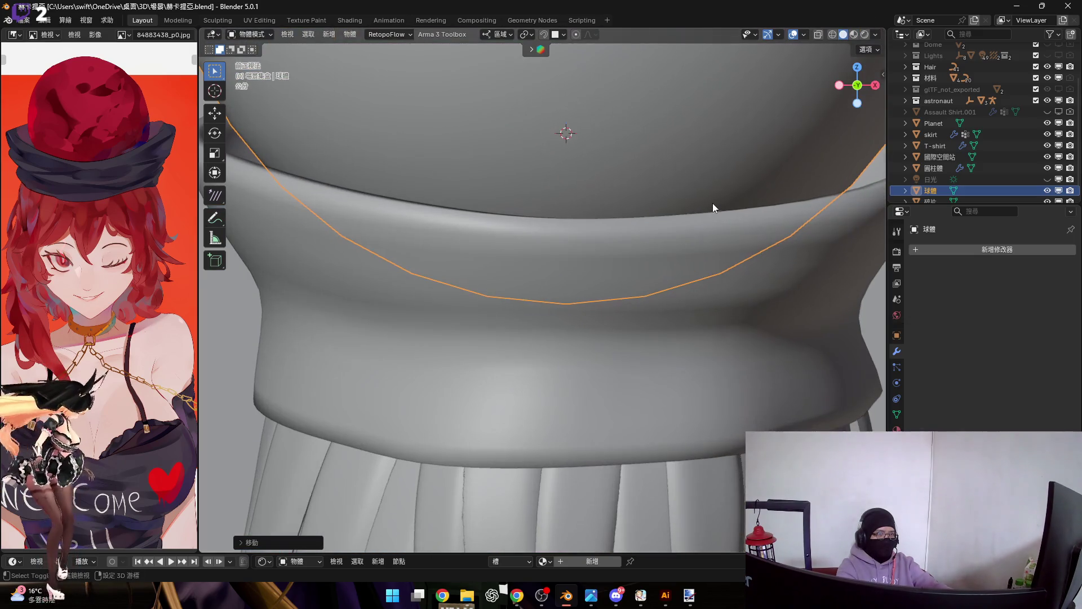
{"action": "left_click", "coordinate": [818, 35]}
{"action": "key", "text": "g"}
{"action": "key", "text": "z"}
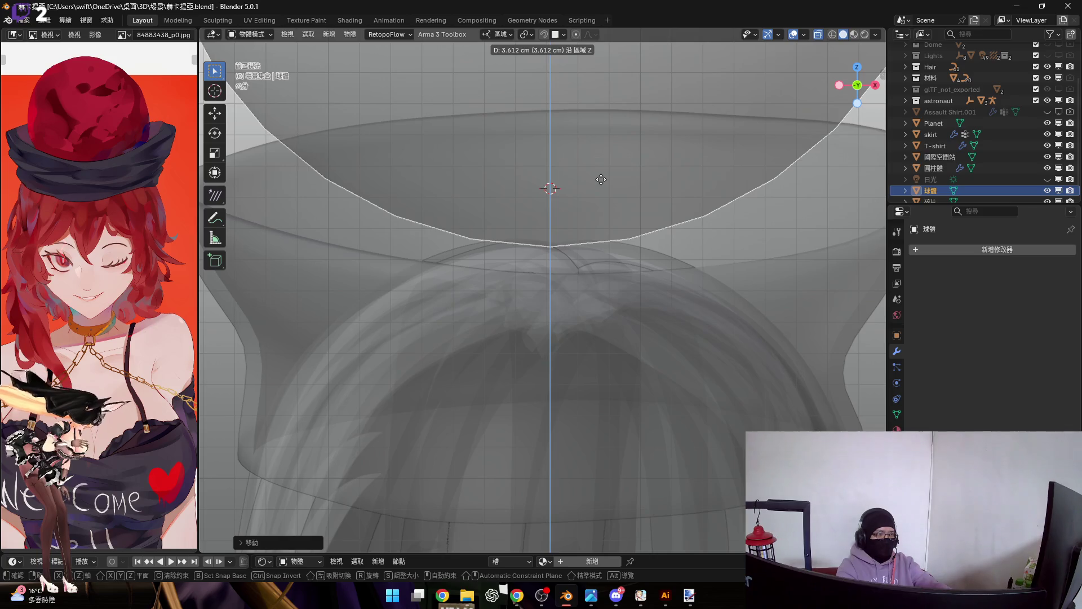
{"action": "left_click", "coordinate": [601, 180]}
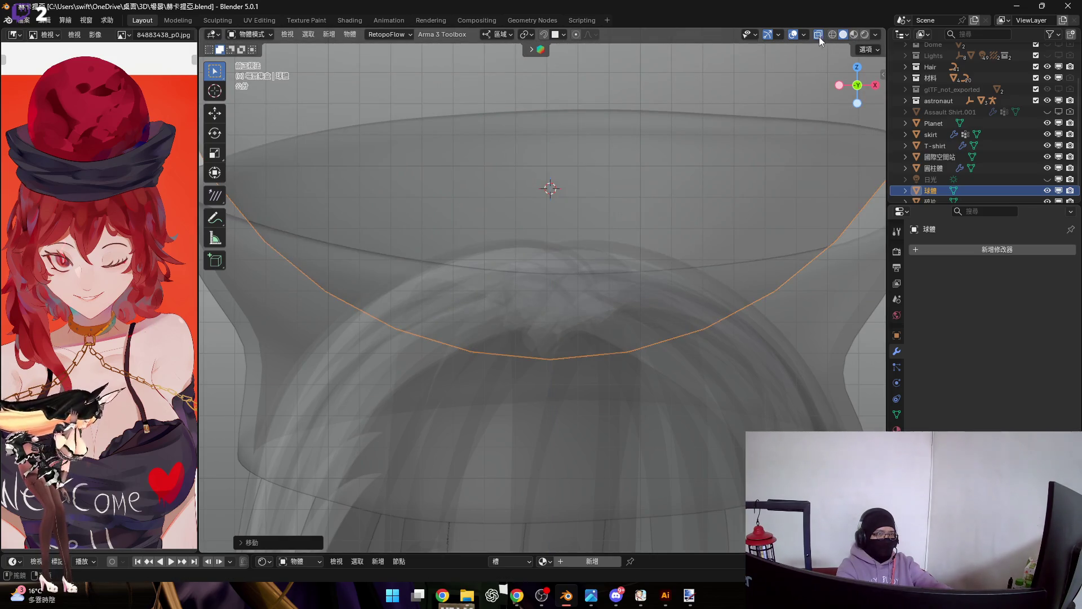
Step: Turn off X-ray and switch the viewport to Material Preview shading
{"action": "left_click", "coordinate": [820, 36]}
{"action": "left_click", "coordinate": [854, 35]}
{"action": "scroll", "coordinate": [611, 279], "scroll_direction": "down", "scroll_amount": 3}
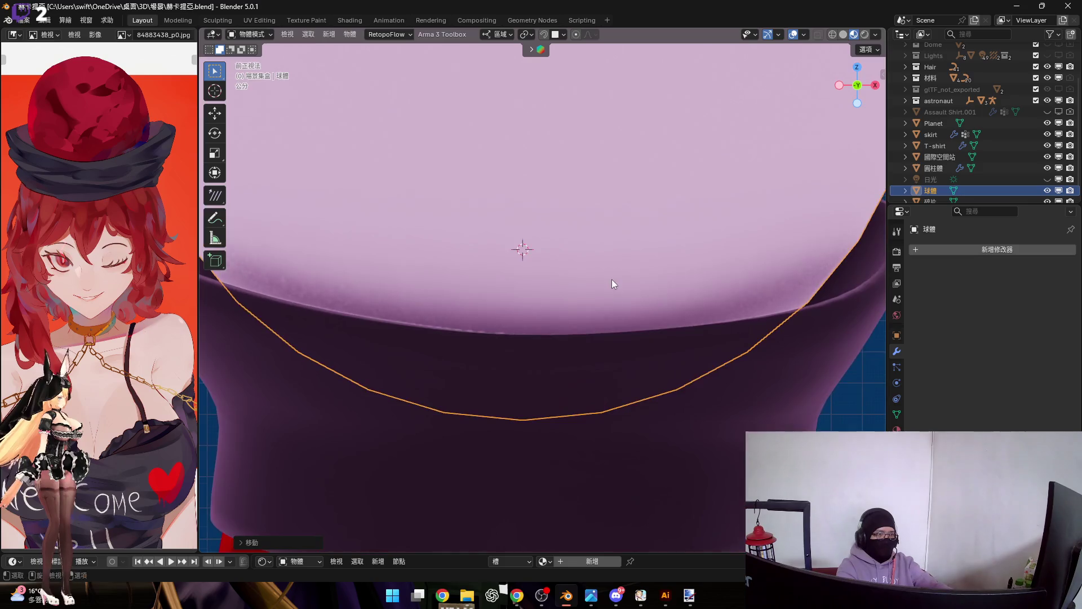
{"action": "key", "text": "g"}
{"action": "key", "text": "z"}
{"action": "right_click", "coordinate": [617, 295]}
Step: Orbit into a perspective view of the sphere and enlarge the timeline area below
{"action": "mouse_move", "coordinate": [644, 307]}
{"action": "middle_mouse_down"}
{"action": "mouse_move", "coordinate": [594, 264]}
{"action": "mouse_move", "coordinate": [658, 305]}
{"action": "mouse_move", "coordinate": [629, 358]}
{"action": "middle_mouse_up"}
{"action": "scroll", "coordinate": [658, 306], "scroll_direction": "up", "scroll_amount": 3}
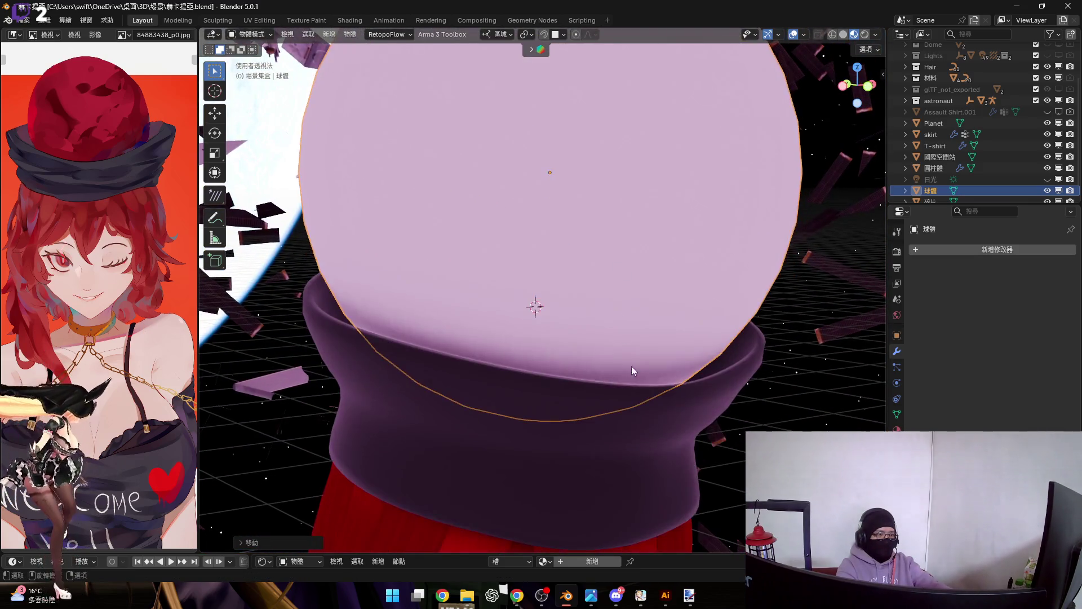
{"action": "scroll", "coordinate": [629, 359], "scroll_direction": "down", "scroll_amount": 2}
{"action": "left_click_drag", "start_coordinate": [674, 569], "coordinate": [674, 495]}
{"action": "scroll", "coordinate": [149, 326], "scroll_direction": "down", "scroll_amount": 6}
{"action": "scroll", "coordinate": [150, 325], "scroll_direction": "up", "scroll_amount": 4}
{"action": "middle_click_drag", "start_coordinate": [150, 325], "coordinate": [176, 342]}
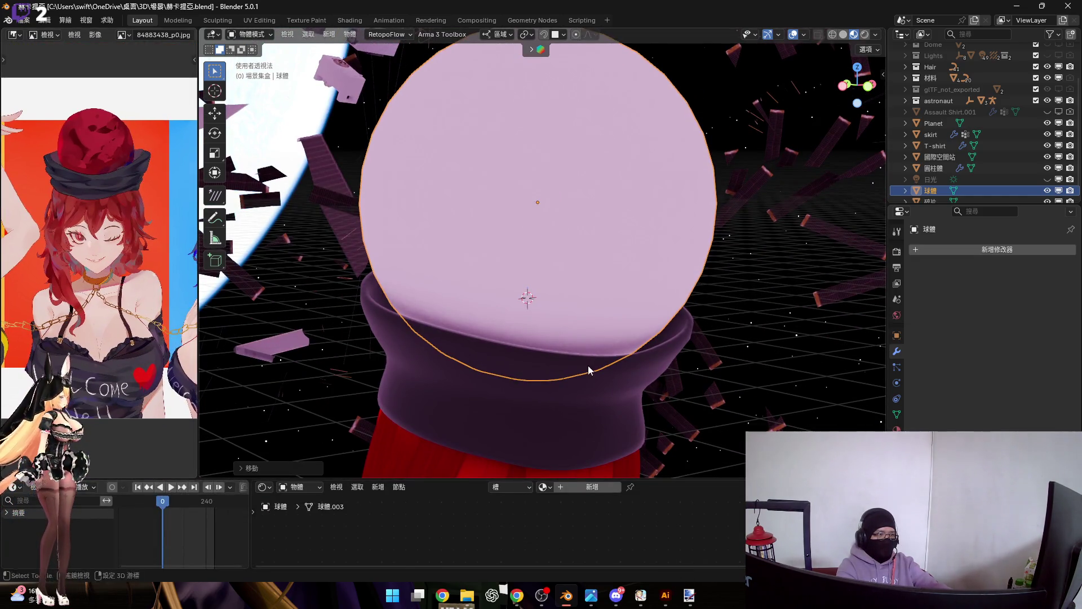
Step: Add a new material 材質.001 to the sphere with red base colour #E70006
{"action": "scroll", "coordinate": [580, 476], "scroll_direction": "down", "scroll_amount": 3, "text": "shift"}
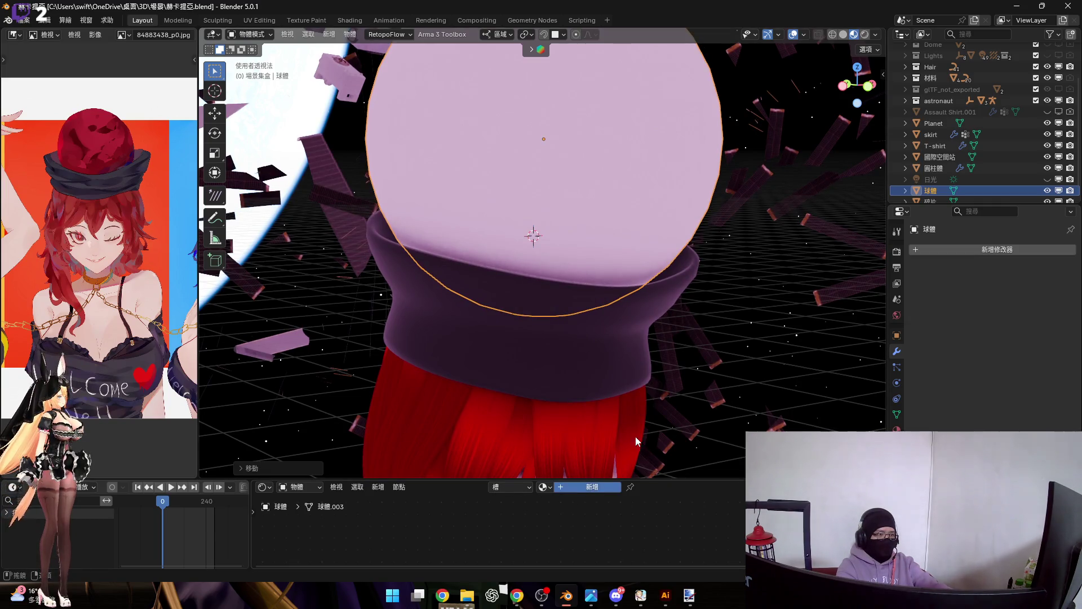
{"action": "left_click", "coordinate": [609, 487]}
{"action": "left_click_drag", "start_coordinate": [660, 482], "coordinate": [659, 407]}
{"action": "left_click", "coordinate": [548, 467]}
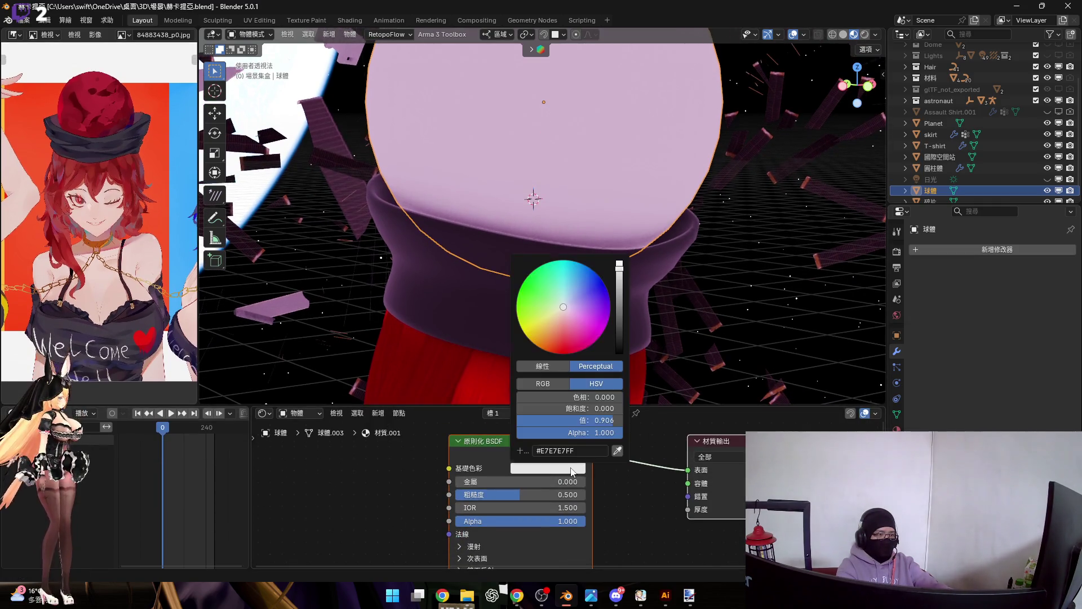
{"action": "left_click", "coordinate": [570, 337]}
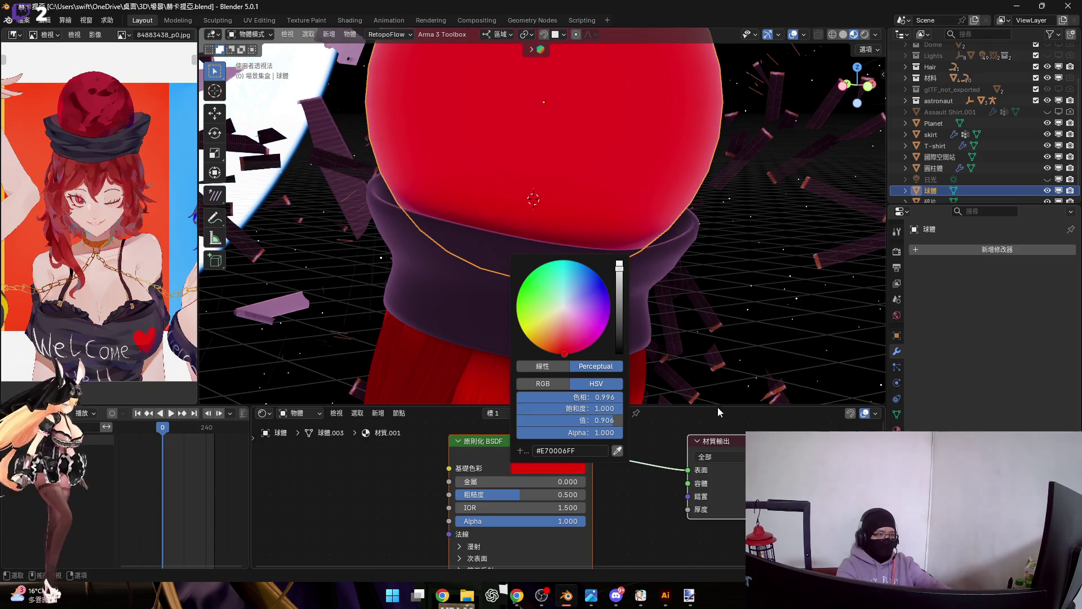
{"action": "left_click_drag", "start_coordinate": [707, 406], "coordinate": [707, 554]}
{"action": "mouse_move", "coordinate": [524, 254]}
{"action": "middle_mouse_down"}
{"action": "mouse_move", "coordinate": [592, 310]}
{"action": "mouse_move", "coordinate": [590, 261]}
{"action": "mouse_move", "coordinate": [566, 288]}
{"action": "mouse_move", "coordinate": [577, 291]}
{"action": "middle_mouse_up"}
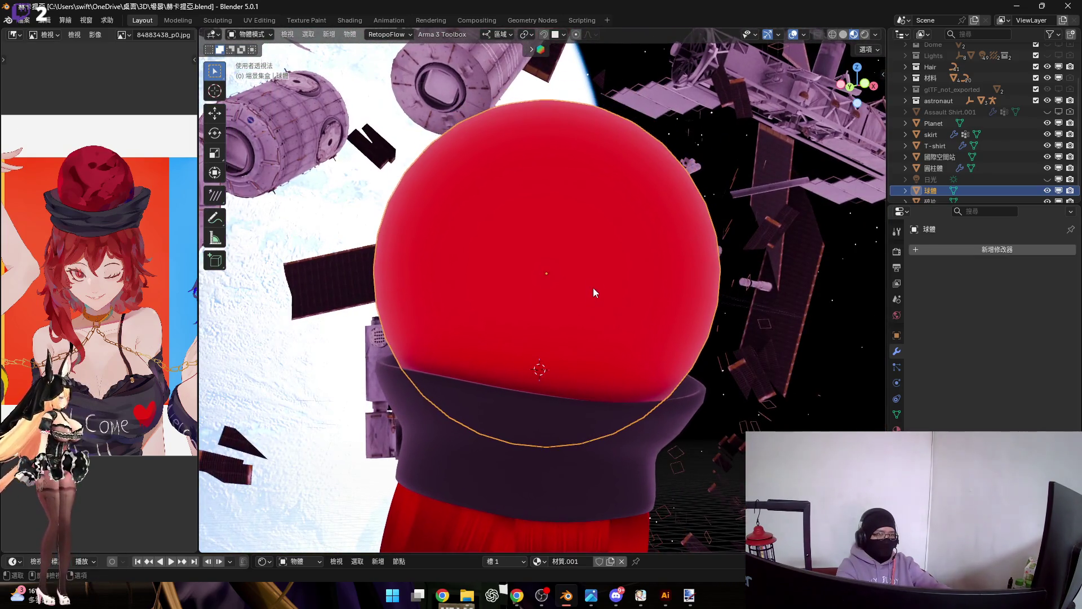
Step: Apply Shade Smooth to the red sphere and inspect its mesh in Edit Mode
{"action": "right_click", "coordinate": [638, 276]}
{"action": "left_click", "coordinate": [638, 277]}
{"action": "mouse_move", "coordinate": [638, 257]}
{"action": "middle_mouse_down"}
{"action": "mouse_move", "coordinate": [634, 270]}
{"action": "mouse_move", "coordinate": [583, 263]}
{"action": "mouse_move", "coordinate": [610, 283]}
{"action": "mouse_move", "coordinate": [657, 281]}
{"action": "mouse_move", "coordinate": [741, 390]}
{"action": "middle_mouse_up"}
{"action": "key", "text": "alt+a"}
{"action": "mouse_move", "coordinate": [624, 296]}
{"action": "middle_mouse_down"}
{"action": "mouse_move", "coordinate": [582, 286]}
{"action": "mouse_move", "coordinate": [647, 301]}
{"action": "middle_mouse_up"}
{"action": "left_click", "coordinate": [639, 295]}
{"action": "key", "text": "Tab"}
{"action": "key", "text": "Tab"}
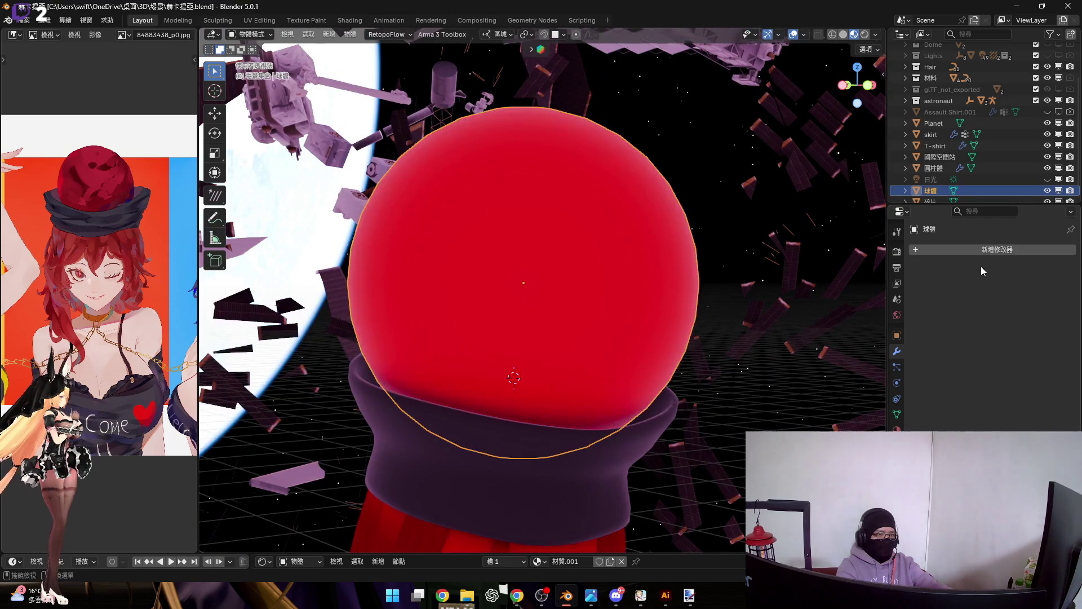
Step: Add a Subdivision Surface modifier (viewport 1, render 2) to the sphere and frame it
{"action": "left_click", "coordinate": [1001, 257]}
{"action": "mouse_move", "coordinate": [1001, 255]}
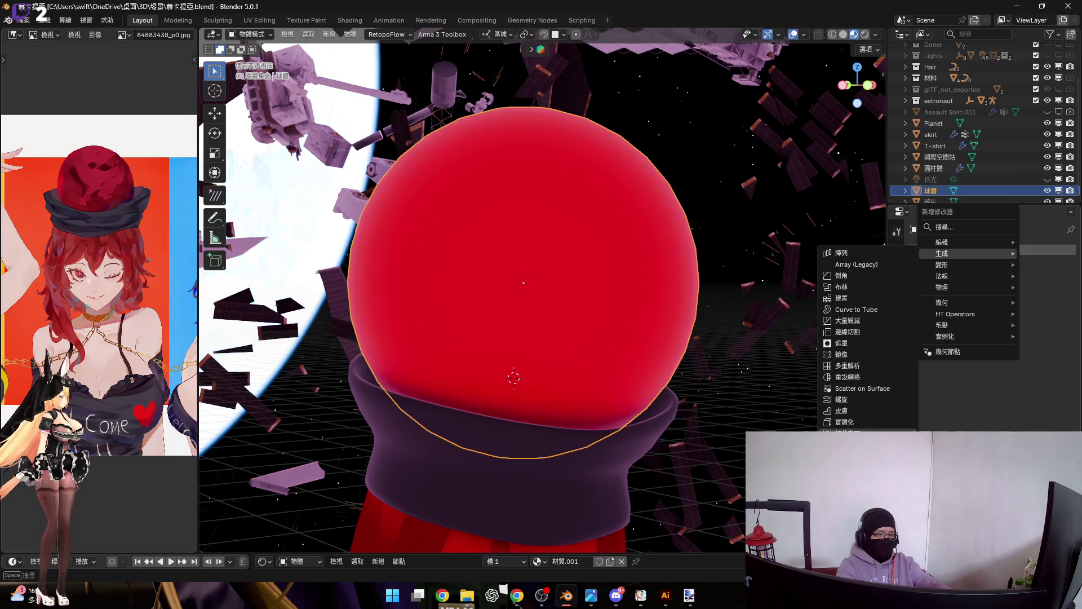
{"action": "left_click", "coordinate": [845, 433]}
{"action": "mouse_move", "coordinate": [671, 359]}
{"action": "middle_mouse_down"}
{"action": "mouse_move", "coordinate": [582, 338]}
{"action": "mouse_move", "coordinate": [600, 360]}
{"action": "mouse_move", "coordinate": [607, 334]}
{"action": "middle_mouse_up"}
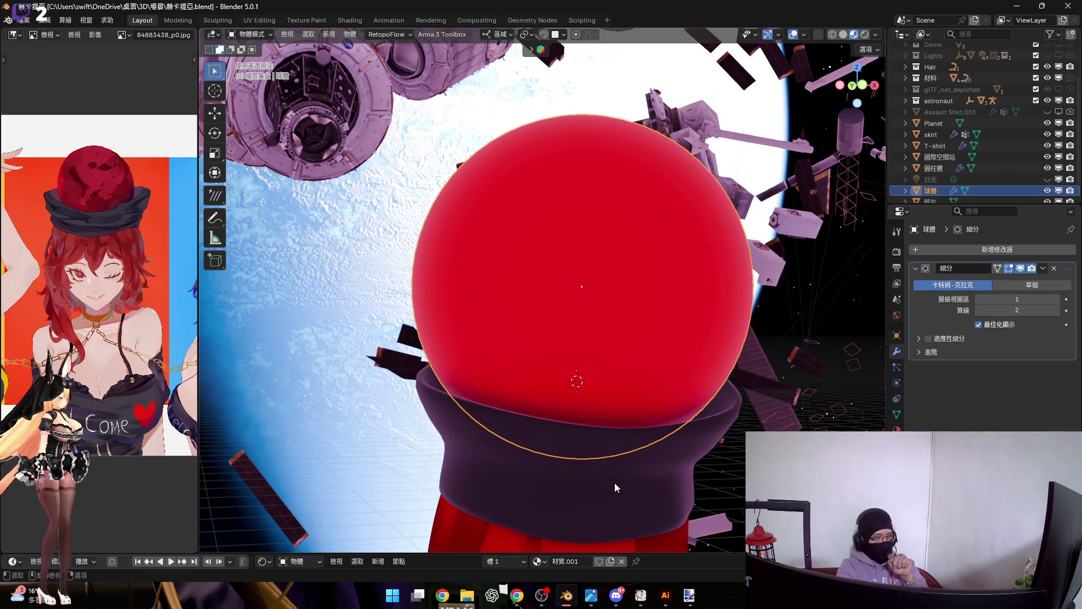
{"action": "scroll", "coordinate": [614, 479], "scroll_direction": "down", "scroll_amount": 5}
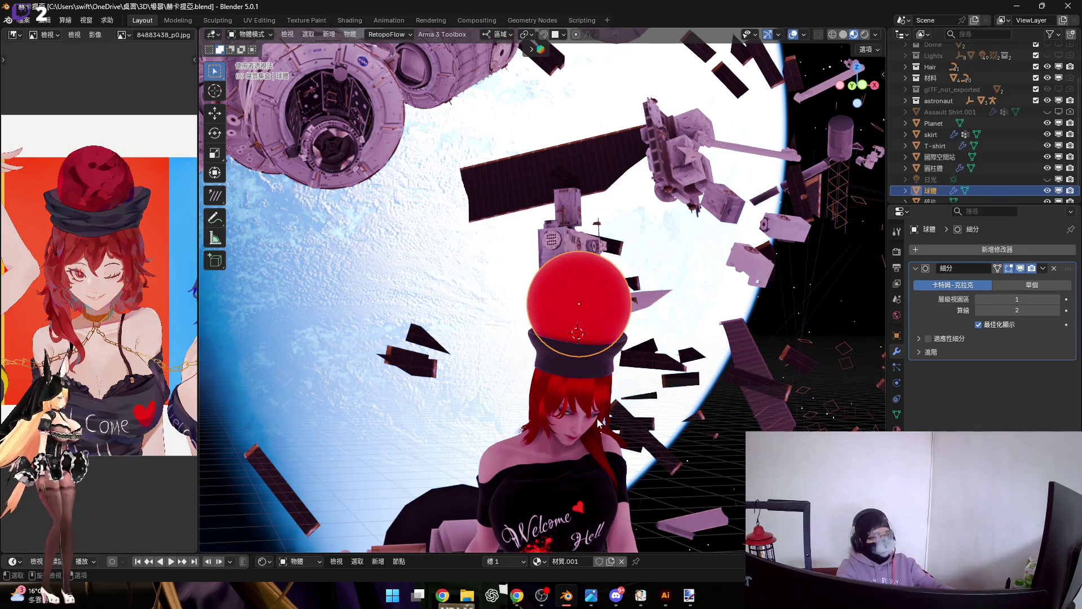
{"action": "middle_click_drag", "start_coordinate": [564, 451], "coordinate": [566, 332]}
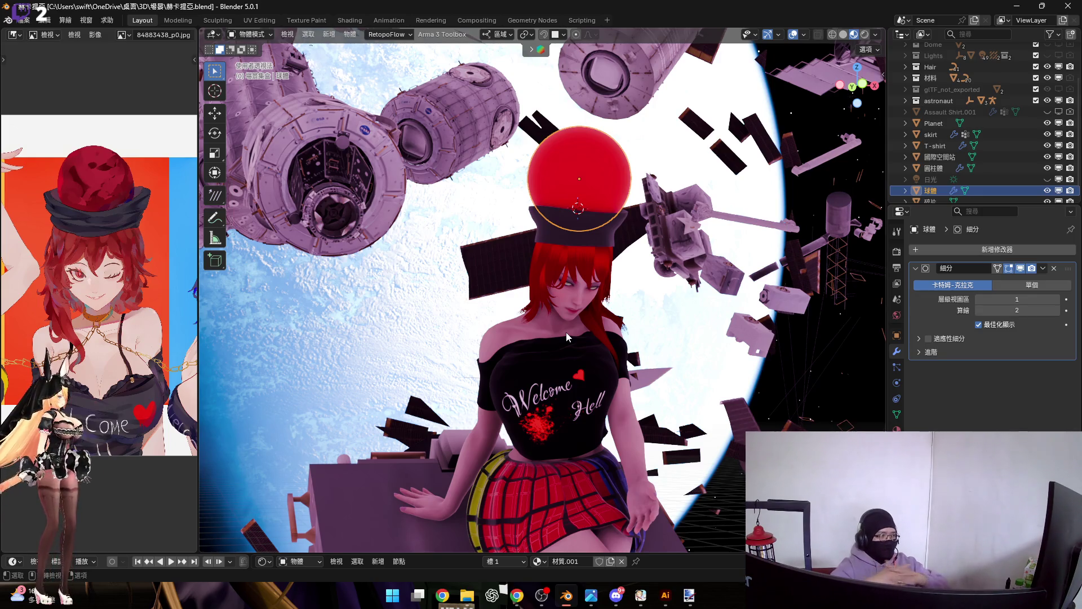
{"action": "scroll", "coordinate": [175, 354], "scroll_direction": "up", "scroll_amount": 3}
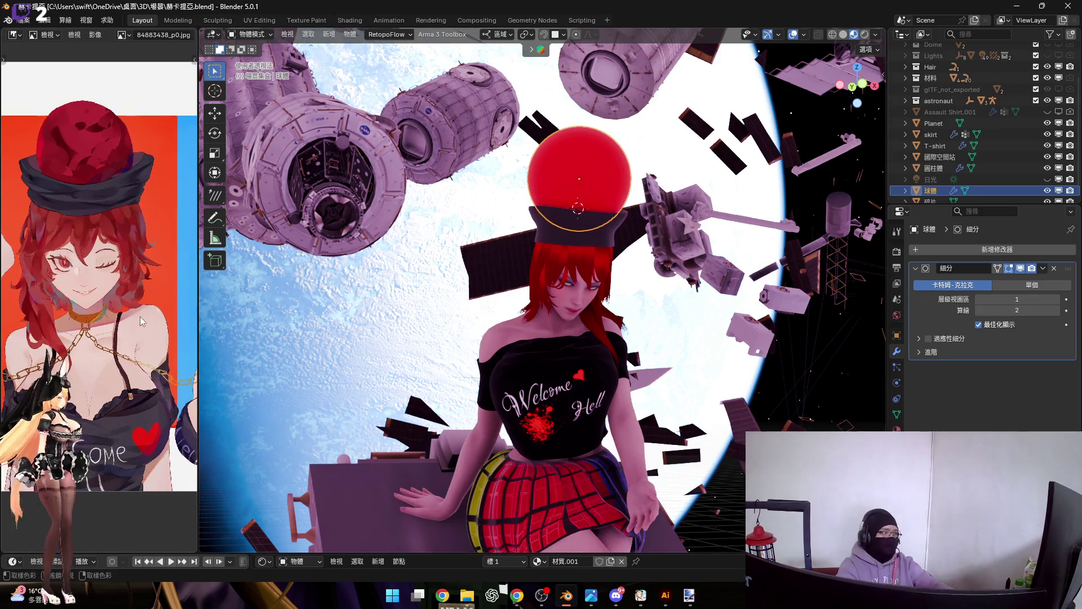
{"action": "mouse_move", "coordinate": [153, 294]}
{"action": "middle_mouse_down"}
{"action": "mouse_move", "coordinate": [169, 270]}
{"action": "mouse_move", "coordinate": [151, 350]}
{"action": "middle_mouse_up"}
{"action": "key", "text": "KP_Decimal"}
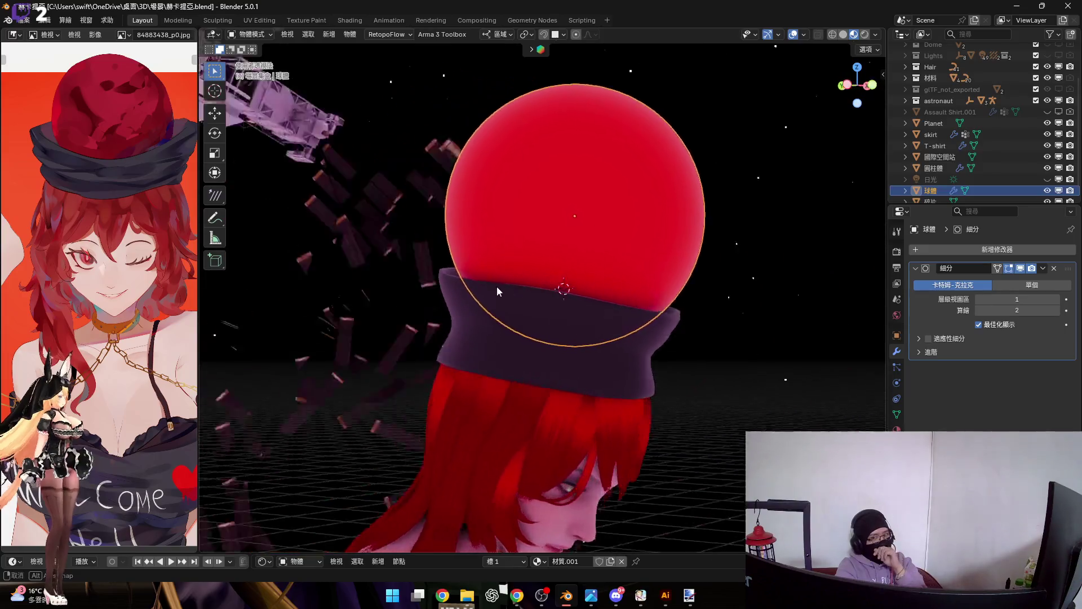
Step: Make the 日光 sun light visible, select it, and show its light settings
{"action": "scroll", "coordinate": [953, 175], "scroll_direction": "down", "scroll_amount": 1}
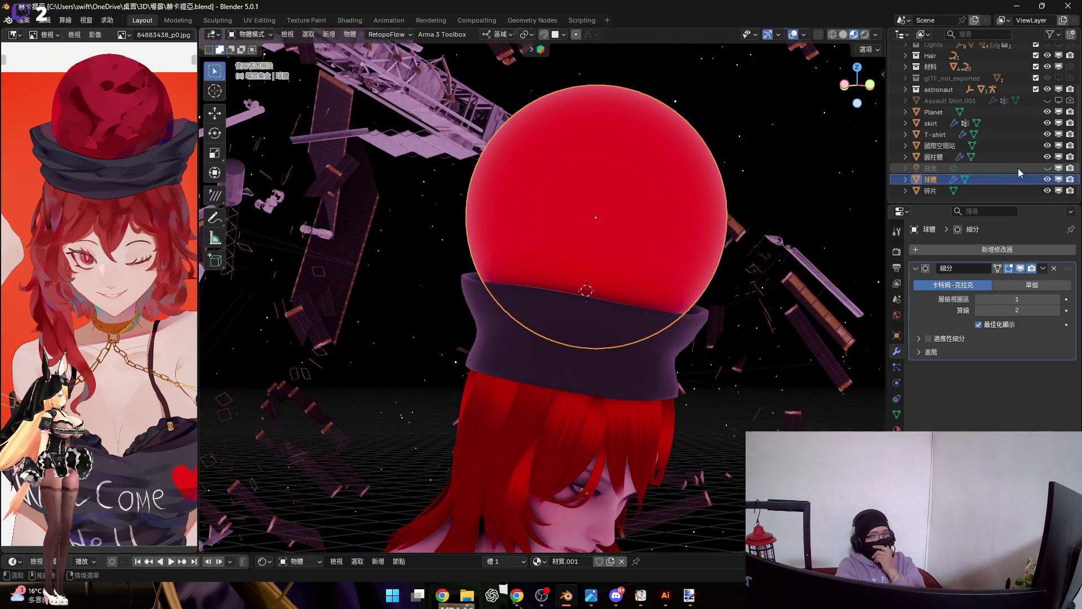
{"action": "left_click", "coordinate": [1046, 169]}
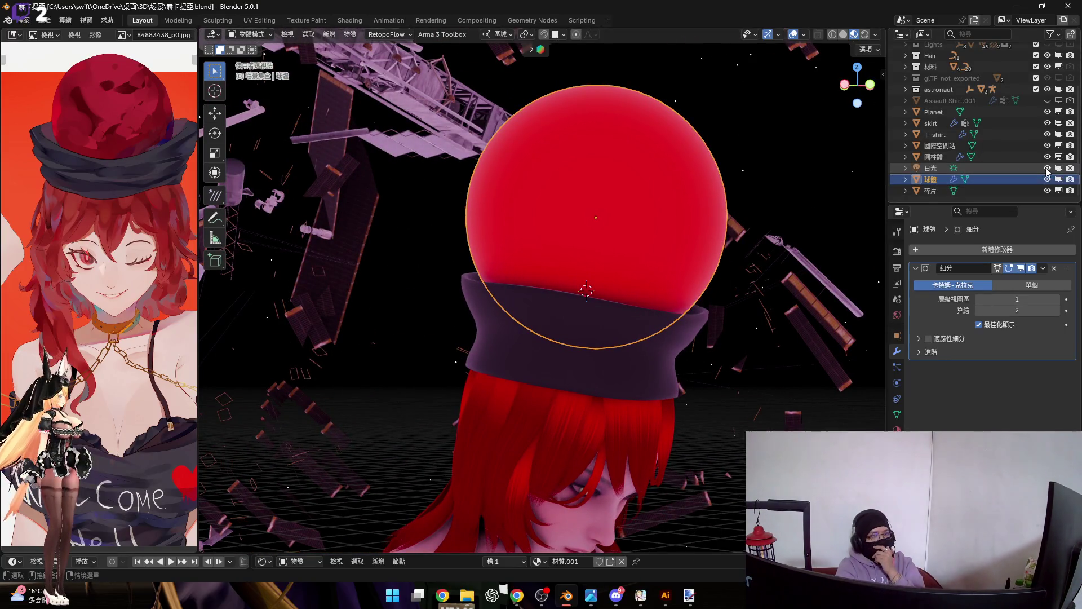
{"action": "left_click", "coordinate": [1013, 169]}
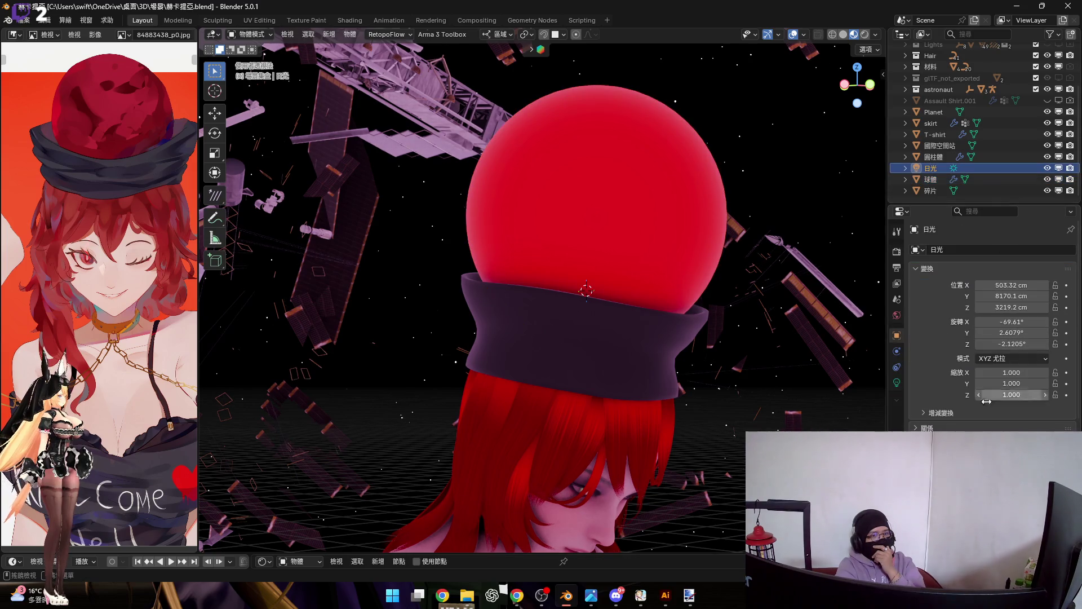
{"action": "left_click", "coordinate": [899, 381]}
Step: Move the 日光 sun light to a new position near the character
{"action": "mouse_move", "coordinate": [643, 364]}
{"action": "middle_mouse_down"}
{"action": "mouse_move", "coordinate": [616, 356]}
{"action": "mouse_move", "coordinate": [798, 364]}
{"action": "middle_mouse_up"}
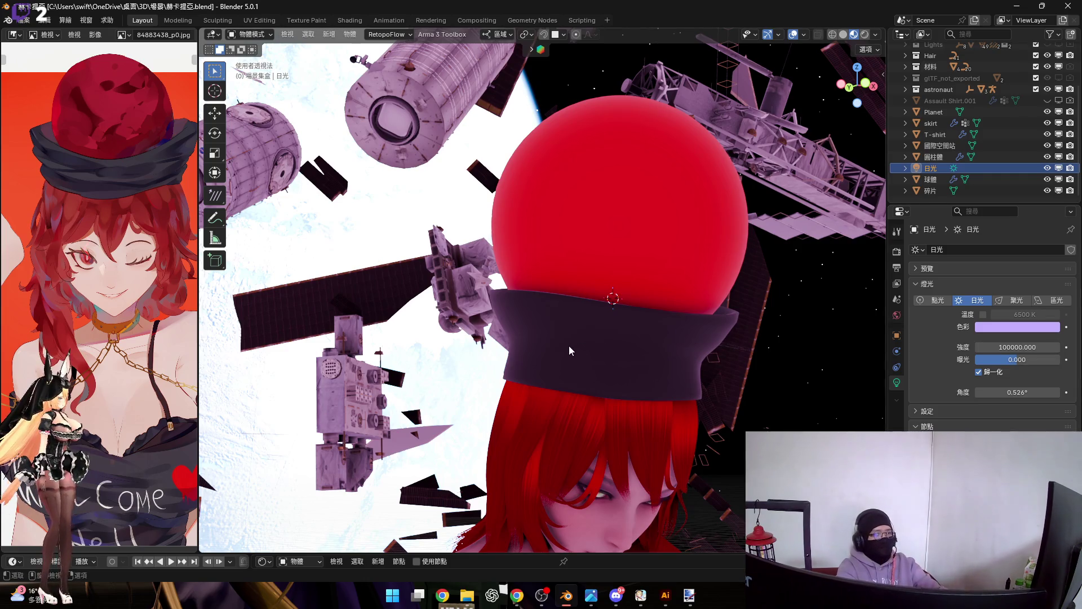
{"action": "scroll", "coordinate": [570, 343], "scroll_direction": "down", "scroll_amount": 3}
{"action": "mouse_move", "coordinate": [573, 341]}
{"action": "middle_mouse_down"}
{"action": "mouse_move", "coordinate": [754, 360]}
{"action": "mouse_move", "coordinate": [652, 351]}
{"action": "mouse_move", "coordinate": [695, 352]}
{"action": "mouse_move", "coordinate": [590, 360]}
{"action": "mouse_move", "coordinate": [771, 363]}
{"action": "mouse_move", "coordinate": [548, 302]}
{"action": "mouse_move", "coordinate": [475, 305]}
{"action": "middle_mouse_up"}
{"action": "scroll", "coordinate": [590, 360], "scroll_direction": "down", "scroll_amount": 5}
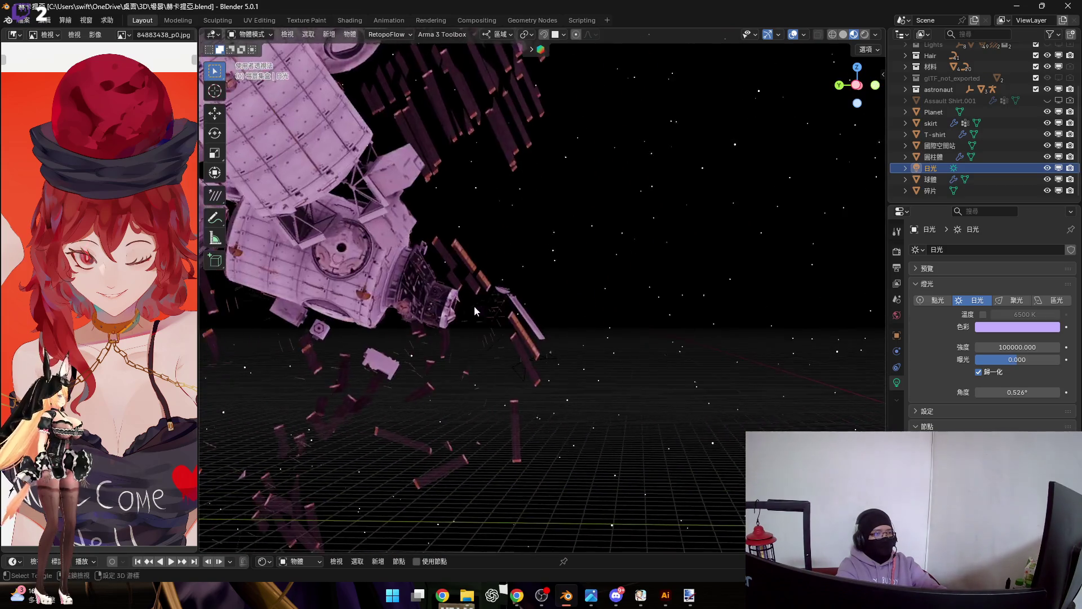
{"action": "scroll", "coordinate": [628, 336], "scroll_direction": "up", "scroll_amount": 6}
{"action": "scroll", "coordinate": [626, 336], "scroll_direction": "down", "scroll_amount": 4}
{"action": "mouse_move", "coordinate": [623, 336]}
{"action": "middle_mouse_down"}
{"action": "mouse_move", "coordinate": [489, 326]}
{"action": "mouse_move", "coordinate": [421, 300]}
{"action": "middle_mouse_up"}
{"action": "key", "text": "g"}
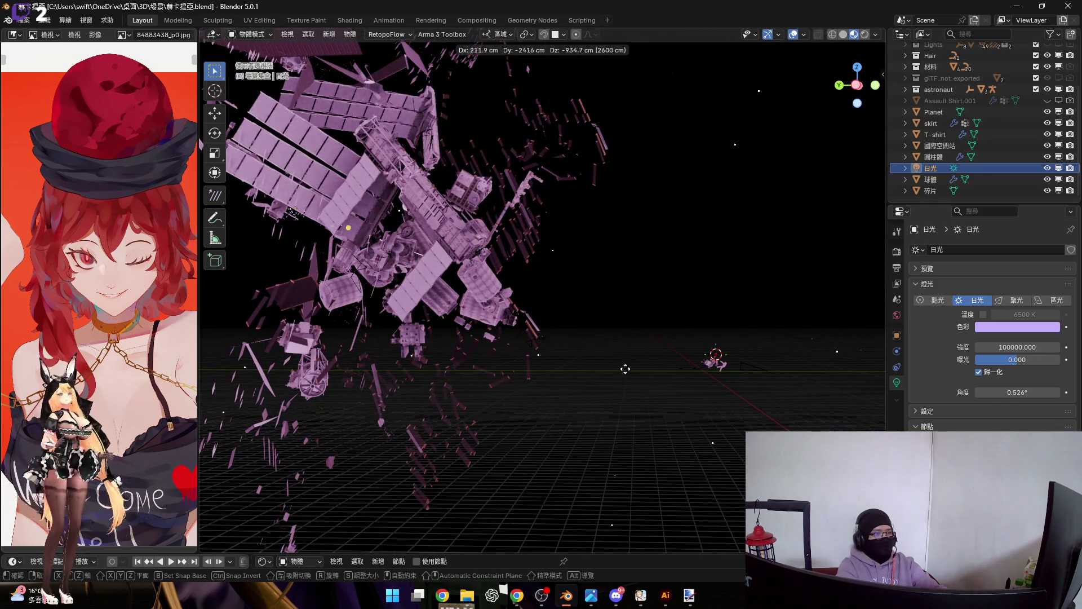
{"action": "left_click", "coordinate": [495, 431]}
Step: Lower the sun light's Strength to 1000 and select the cylinder hat band
{"action": "scroll", "coordinate": [641, 382], "scroll_direction": "up", "scroll_amount": 6}
{"action": "mouse_move", "coordinate": [719, 348]}
{"action": "middle_mouse_down"}
{"action": "mouse_move", "coordinate": [779, 367]}
{"action": "mouse_move", "coordinate": [599, 361]}
{"action": "mouse_move", "coordinate": [612, 329]}
{"action": "middle_mouse_up"}
{"action": "scroll", "coordinate": [667, 373], "scroll_direction": "down", "scroll_amount": 5}
{"action": "key", "text": "ctrl+z"}
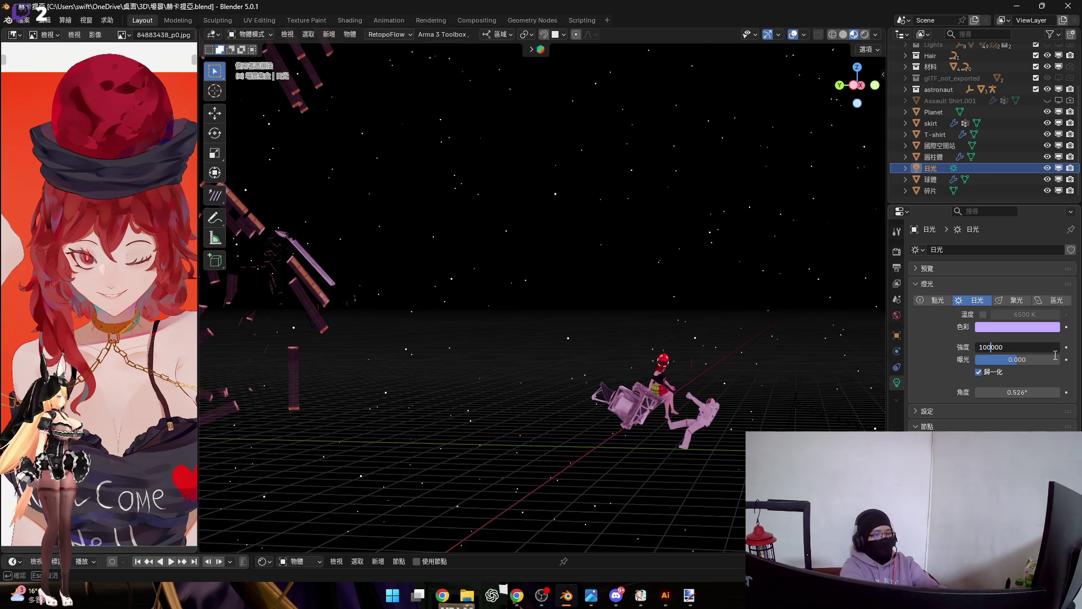
{"action": "type", "text": "1000"}
{"action": "key", "text": "Return"}
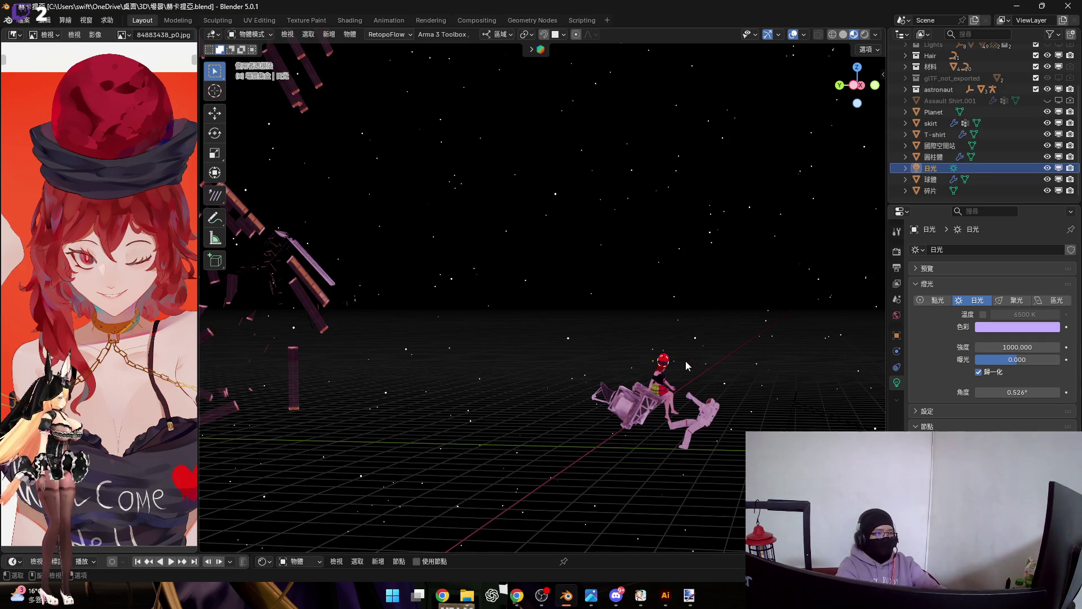
{"action": "scroll", "coordinate": [681, 364], "scroll_direction": "up", "scroll_amount": 10}
{"action": "mouse_move", "coordinate": [678, 364]}
{"action": "middle_mouse_down"}
{"action": "mouse_move", "coordinate": [636, 326]}
{"action": "mouse_move", "coordinate": [576, 324]}
{"action": "mouse_move", "coordinate": [492, 262]}
{"action": "middle_mouse_up"}
{"action": "left_click", "coordinate": [544, 279]}
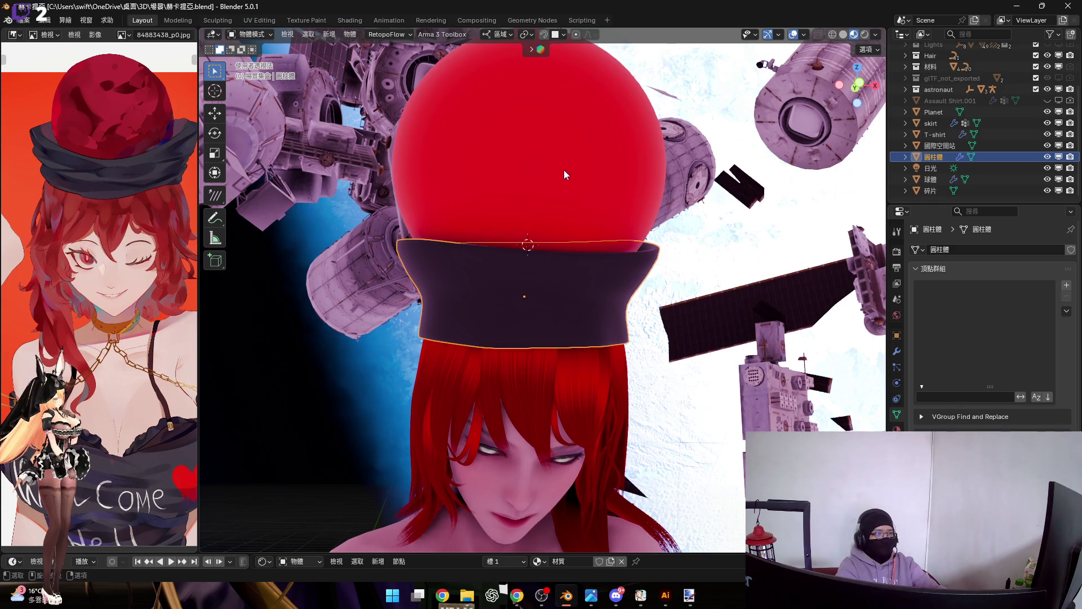
Step: Select the sphere and view it from the front in see-through solid shading
{"action": "left_click", "coordinate": [564, 287]}
{"action": "middle_click_drag", "start_coordinate": [564, 286], "coordinate": [572, 290]}
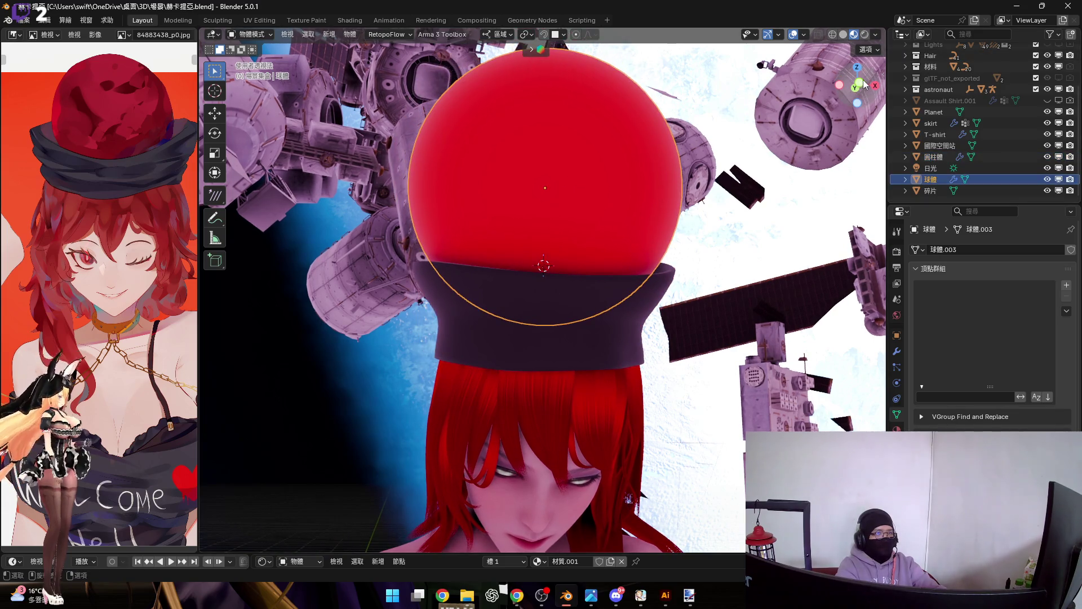
{"action": "left_click", "coordinate": [863, 82]}
{"action": "left_click", "coordinate": [844, 34]}
{"action": "left_click", "coordinate": [818, 35]}
{"action": "mouse_move", "coordinate": [650, 151]}
{"action": "middle_mouse_down"}
{"action": "mouse_move", "coordinate": [585, 242]}
{"action": "mouse_move", "coordinate": [618, 233]}
{"action": "mouse_move", "coordinate": [565, 218]}
{"action": "mouse_move", "coordinate": [511, 225]}
{"action": "mouse_move", "coordinate": [581, 227]}
{"action": "middle_mouse_up"}
{"action": "scroll", "coordinate": [569, 264], "scroll_direction": "up", "scroll_amount": 3}
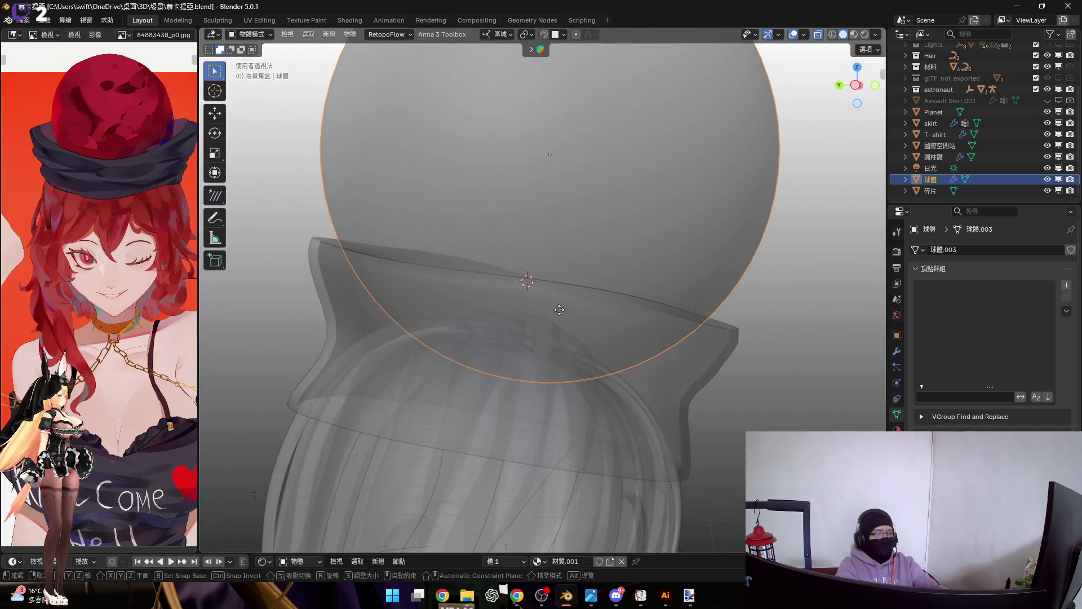
Step: Move the sphere along Z so its lower edge nests inside the band, then disable X-ray
{"action": "key", "text": "g"}
{"action": "key", "text": "z"}
{"action": "left_click", "coordinate": [535, 304]}
{"action": "mouse_move", "coordinate": [536, 304]}
{"action": "middle_mouse_down"}
{"action": "mouse_move", "coordinate": [526, 290]}
{"action": "mouse_move", "coordinate": [603, 326]}
{"action": "mouse_move", "coordinate": [546, 299]}
{"action": "mouse_move", "coordinate": [620, 300]}
{"action": "mouse_move", "coordinate": [576, 292]}
{"action": "mouse_move", "coordinate": [562, 309]}
{"action": "middle_mouse_up"}
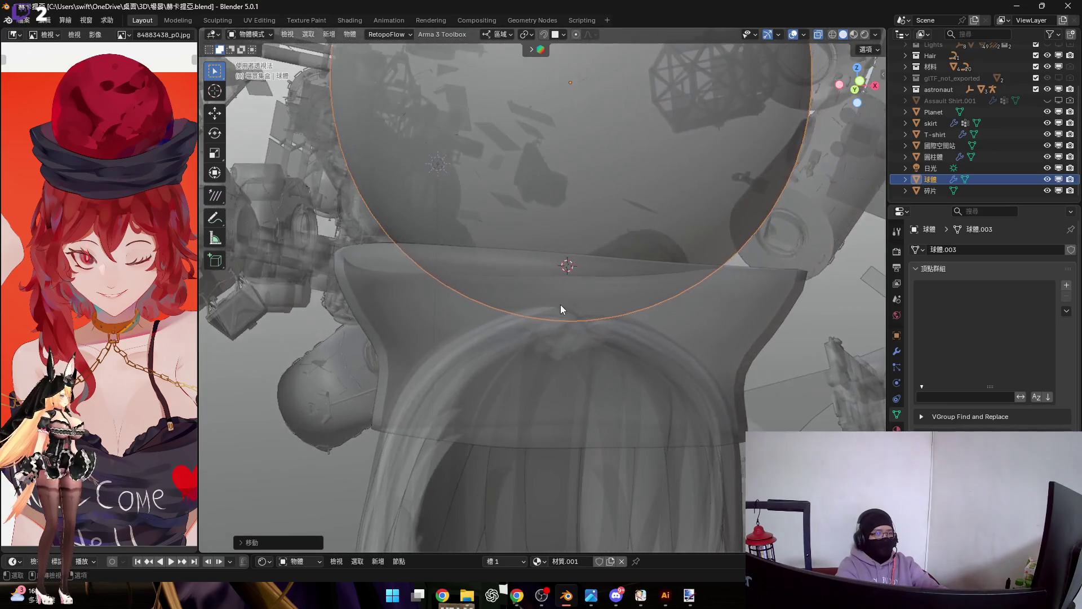
{"action": "left_click", "coordinate": [819, 35]}
{"action": "mouse_move", "coordinate": [658, 204]}
{"action": "middle_mouse_down", "text": "ctrl"}
{"action": "mouse_move", "coordinate": [597, 285]}
{"action": "mouse_move", "coordinate": [587, 269]}
{"action": "middle_mouse_up", "text": "ctrl"}
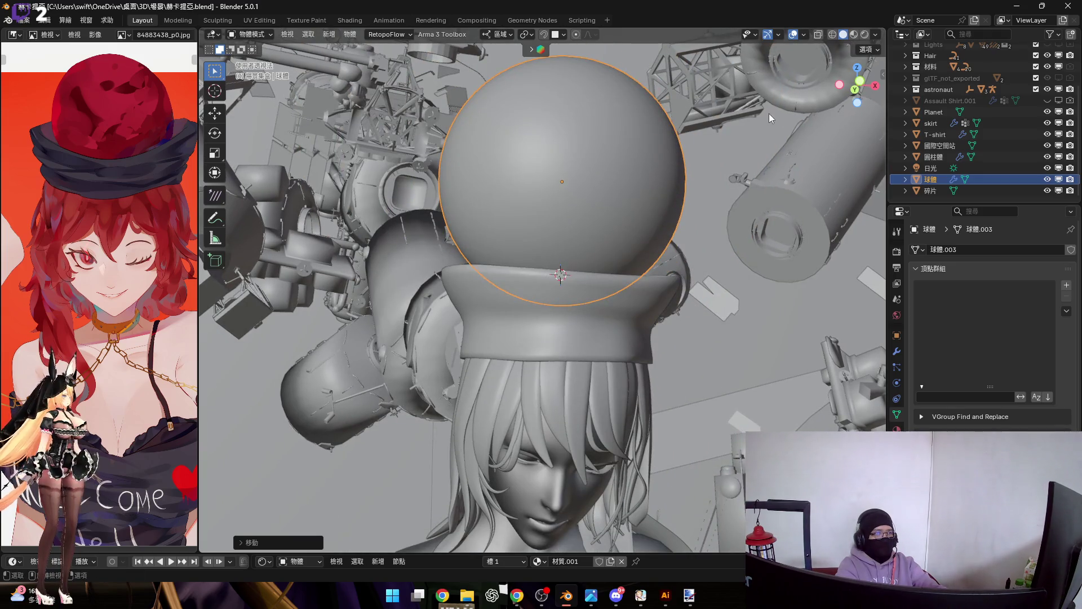
Step: Switch to Material Preview and select the purple band under the sphere
{"action": "left_click", "coordinate": [856, 35]}
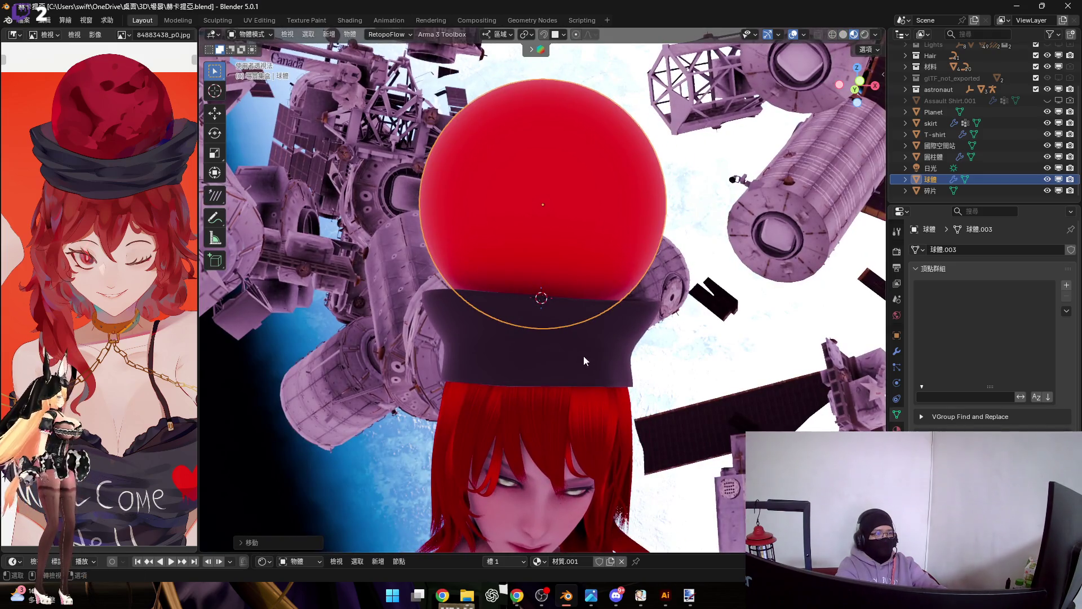
{"action": "left_click", "coordinate": [537, 337]}
{"action": "mouse_move", "coordinate": [536, 337]}
{"action": "middle_mouse_down"}
{"action": "mouse_move", "coordinate": [549, 331]}
{"action": "mouse_move", "coordinate": [495, 322]}
{"action": "mouse_move", "coordinate": [485, 295]}
{"action": "mouse_move", "coordinate": [503, 302]}
{"action": "middle_mouse_up"}
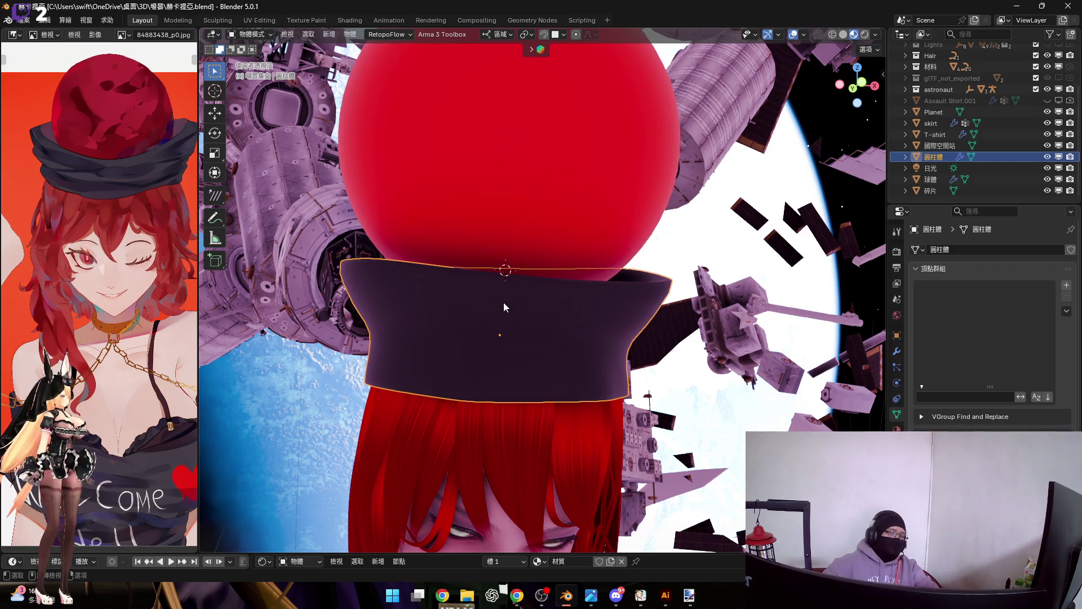
Step: Set the band's Solidify modifier Thickness to 1 cm
{"action": "scroll", "coordinate": [103, 250], "scroll_direction": "down", "scroll_amount": 3}
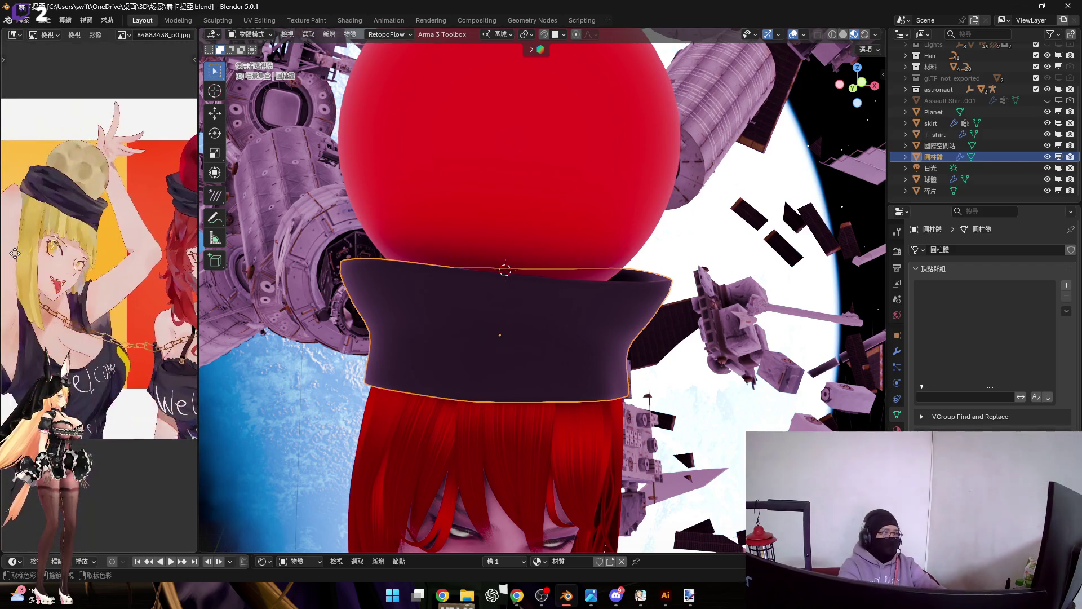
{"action": "middle_click_drag", "start_coordinate": [171, 241], "coordinate": [129, 224]}
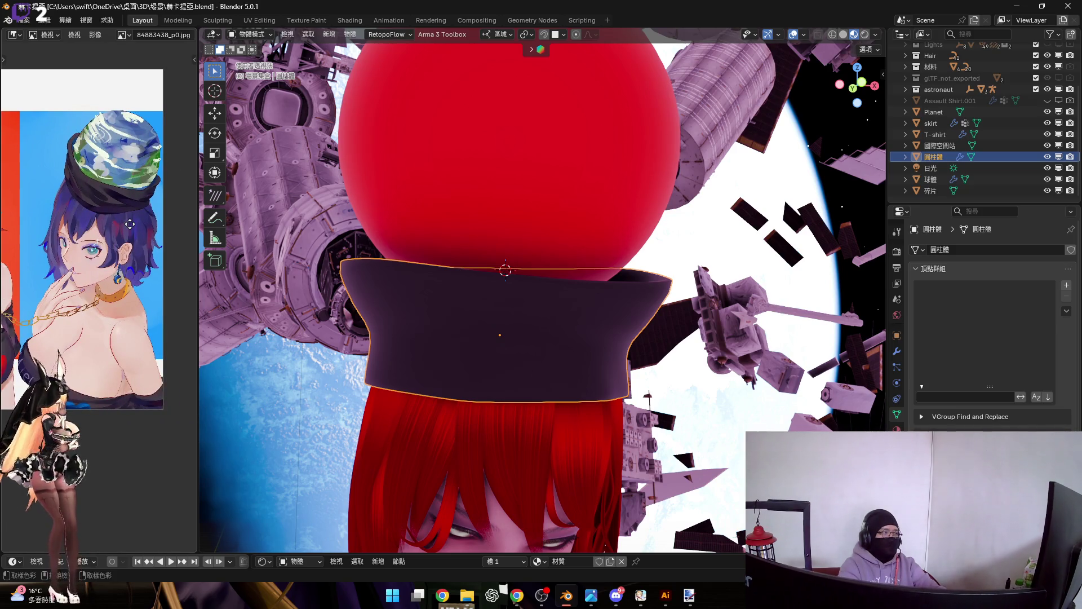
{"action": "scroll", "coordinate": [129, 226], "scroll_direction": "down", "scroll_amount": 3}
{"action": "scroll", "coordinate": [130, 234], "scroll_direction": "up", "scroll_amount": 3}
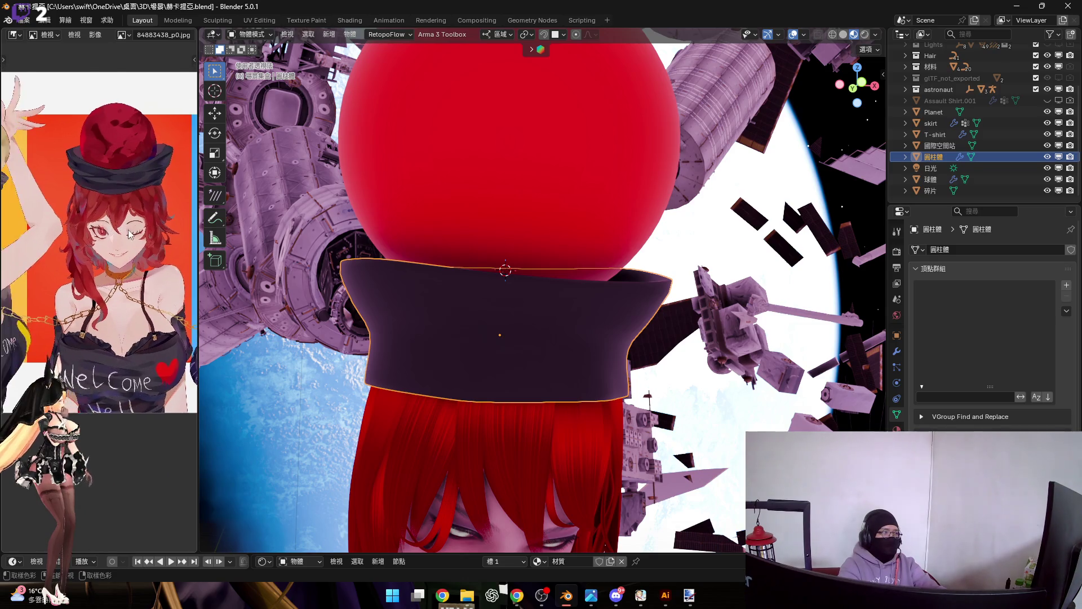
{"action": "scroll", "coordinate": [129, 234], "scroll_direction": "up", "scroll_amount": 2}
{"action": "middle_click_drag", "start_coordinate": [571, 244], "coordinate": [553, 270]}
{"action": "scroll", "coordinate": [523, 338], "scroll_direction": "up", "scroll_amount": 2}
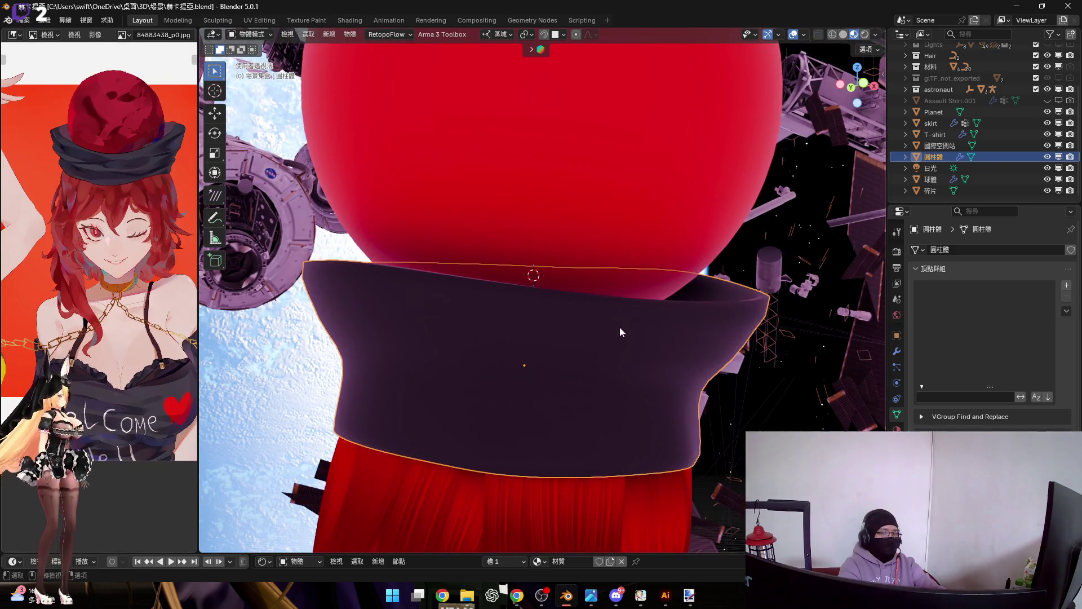
{"action": "middle_click_drag", "start_coordinate": [620, 331], "coordinate": [630, 301], "text": "shift"}
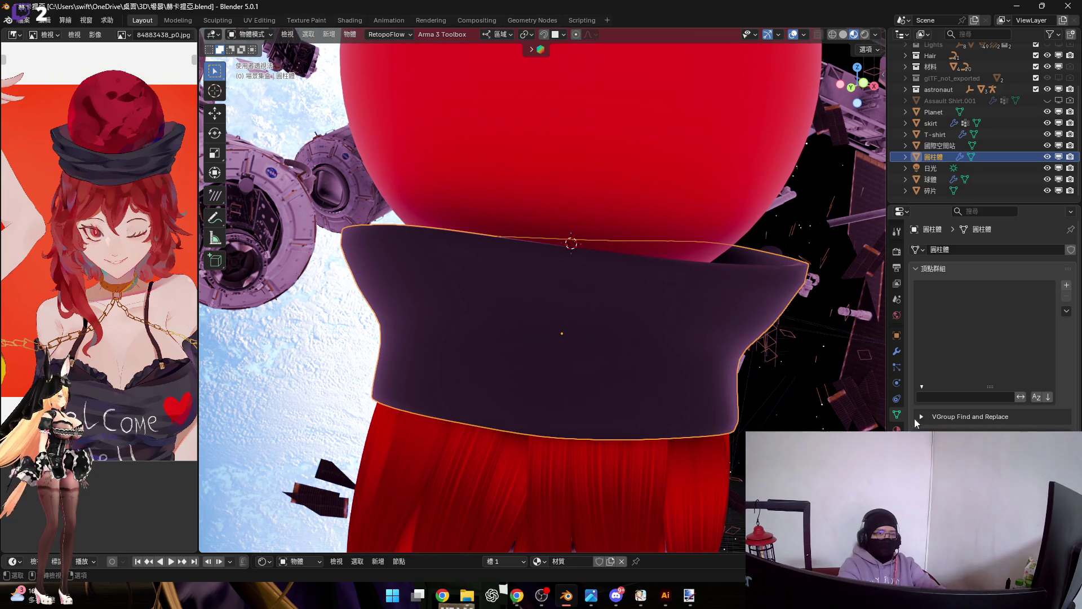
{"action": "left_click", "coordinate": [897, 353]}
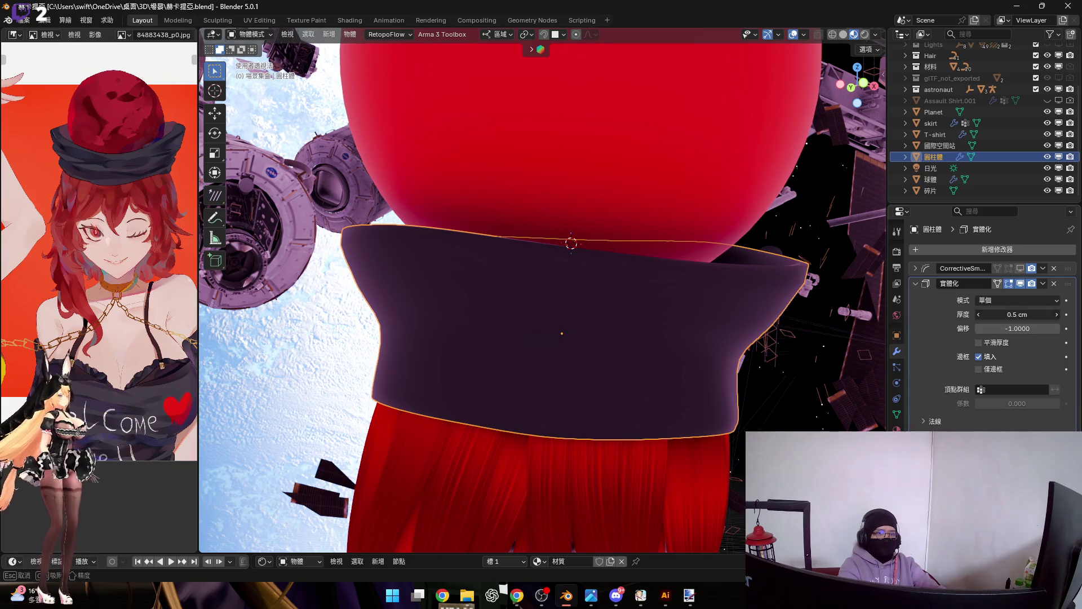
{"action": "key", "text": "Return"}
Step: Test a thicker Solidify shell while keeping 1 cm, then switch the band to Sculpt Mode
{"action": "mouse_move", "coordinate": [713, 329]}
{"action": "middle_mouse_down"}
{"action": "mouse_move", "coordinate": [683, 366]}
{"action": "mouse_move", "coordinate": [677, 350]}
{"action": "middle_mouse_up"}
{"action": "scroll", "coordinate": [675, 348], "scroll_direction": "up", "scroll_amount": 2}
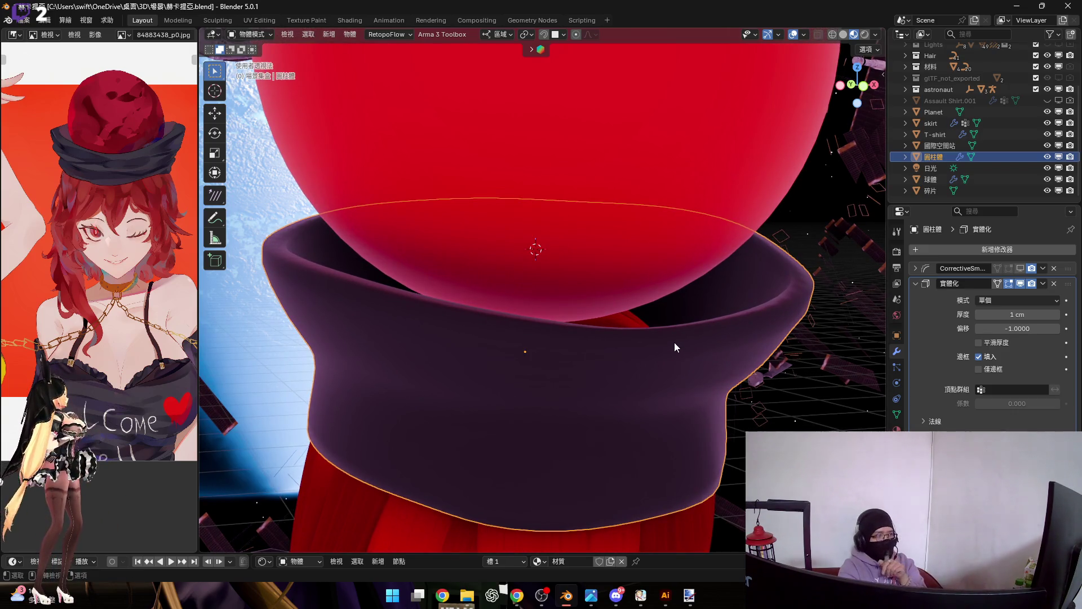
{"action": "mouse_move", "coordinate": [1018, 314]}
{"action": "left_mouse_down"}
{"action": "mouse_move", "coordinate": [1035, 314]}
{"action": "mouse_move", "coordinate": [861, 311]}
{"action": "left_mouse_up"}
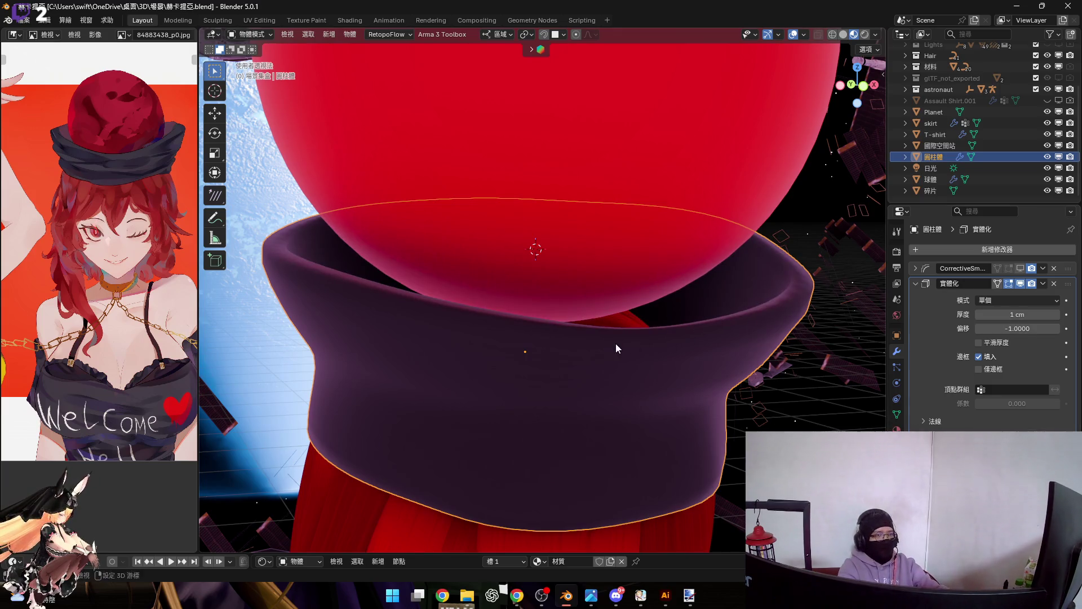
{"action": "scroll", "coordinate": [616, 343], "scroll_direction": "down", "scroll_amount": 5}
{"action": "key", "text": "ctrl+Tab"}
{"action": "left_click", "coordinate": [640, 390]}
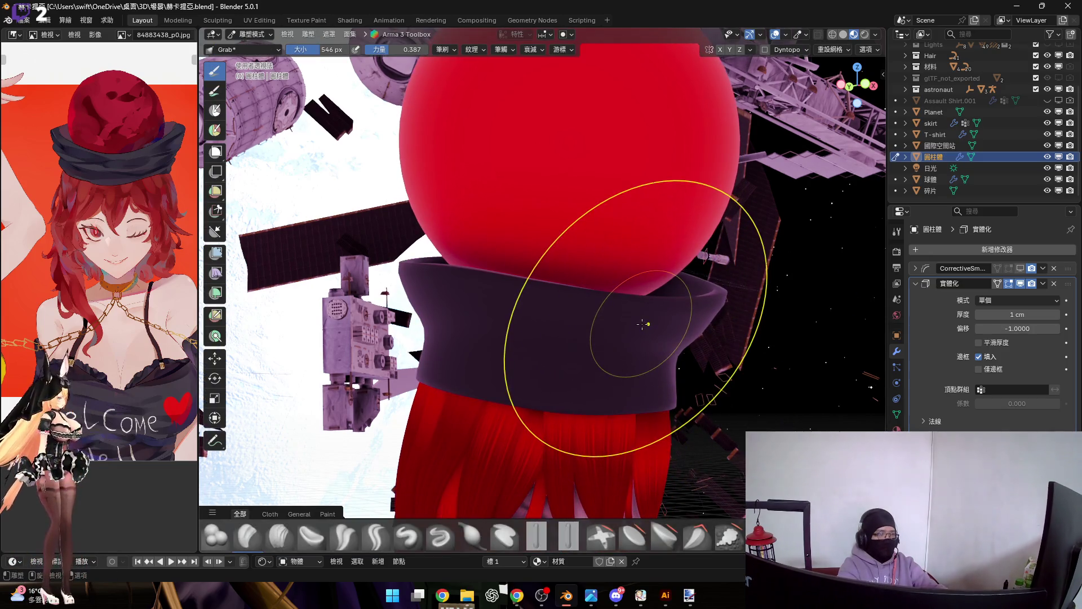
Step: Scale the band's top edge loop down to about 0.83 in Edit Mode, then return to sculpting
{"action": "key", "text": "Tab"}
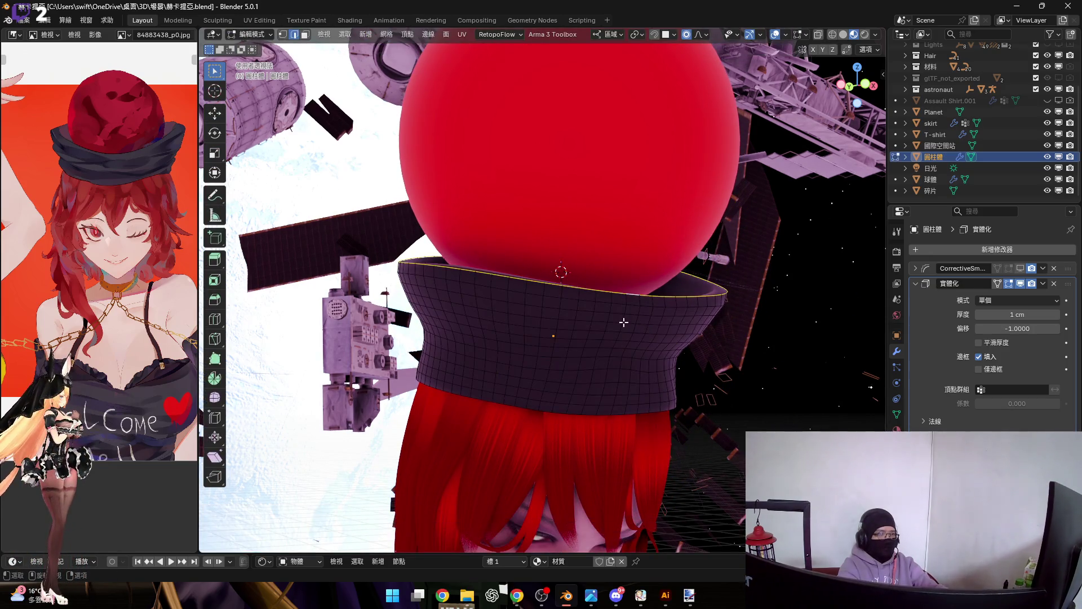
{"action": "scroll", "coordinate": [566, 294], "scroll_direction": "up", "scroll_amount": 2}
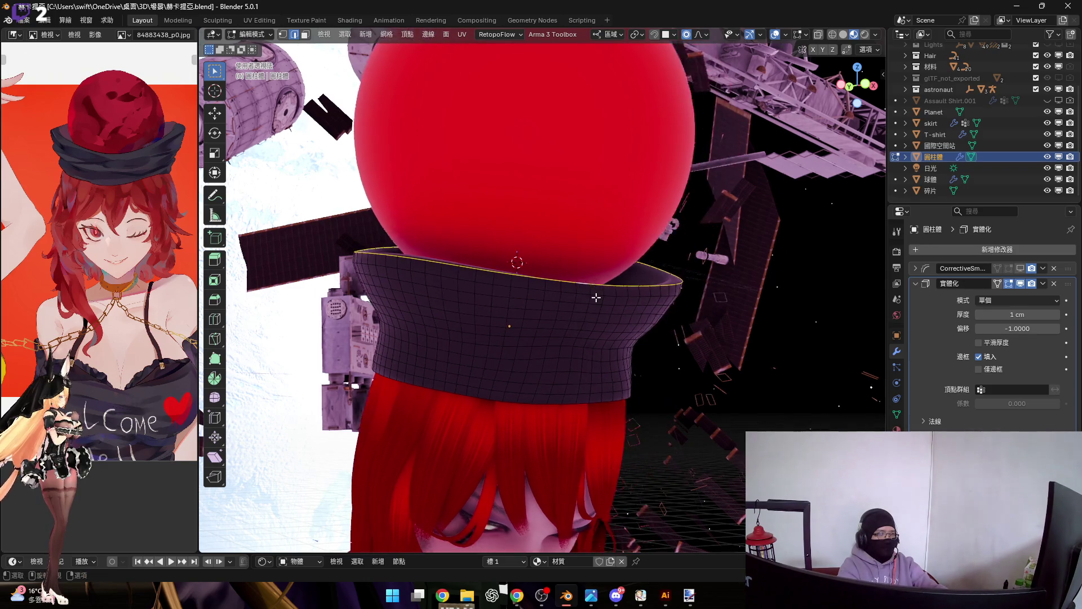
{"action": "key", "text": "s"}
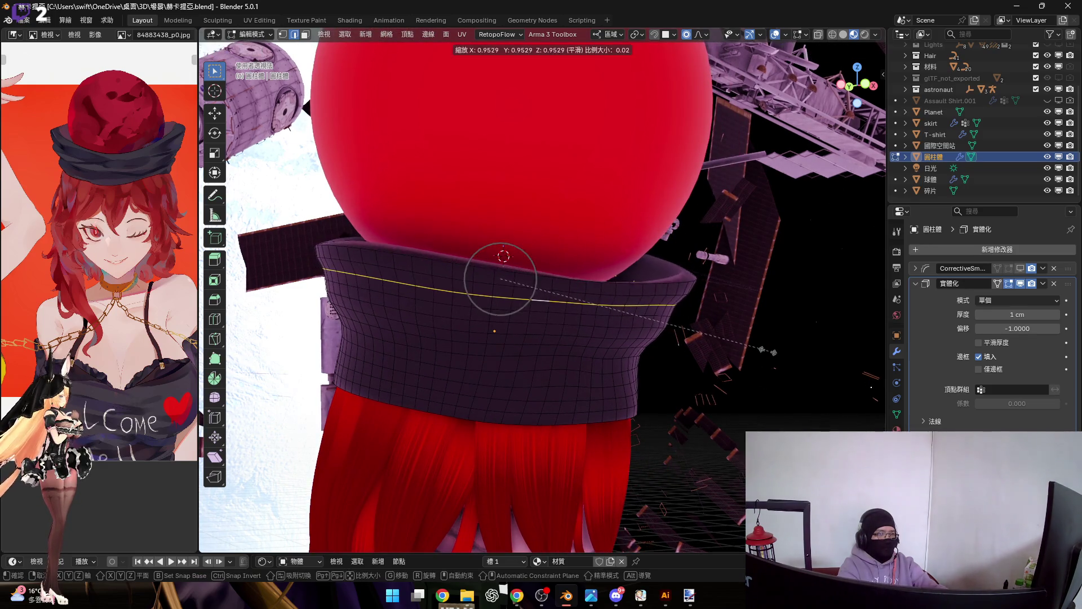
{"action": "scroll", "coordinate": [750, 348], "scroll_direction": "down", "scroll_amount": 3}
{"action": "scroll", "coordinate": [738, 344], "scroll_direction": "down", "scroll_amount": 1}
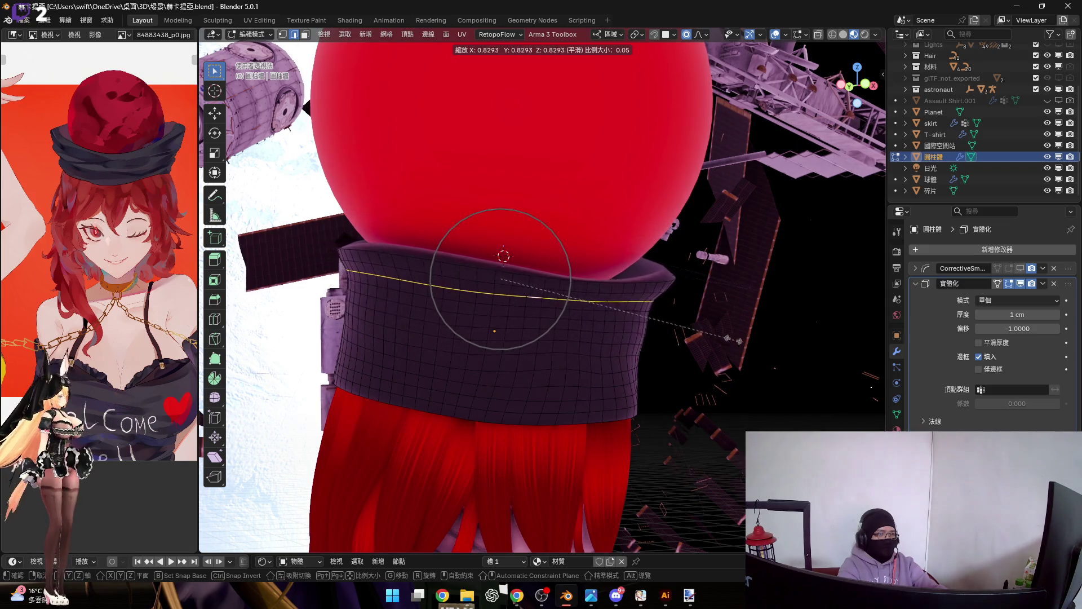
{"action": "left_click", "coordinate": [717, 332]}
{"action": "mouse_move", "coordinate": [648, 327]}
{"action": "middle_mouse_down"}
{"action": "mouse_move", "coordinate": [575, 321]}
{"action": "mouse_move", "coordinate": [669, 317]}
{"action": "mouse_move", "coordinate": [716, 338]}
{"action": "mouse_move", "coordinate": [552, 312]}
{"action": "mouse_move", "coordinate": [633, 325]}
{"action": "mouse_move", "coordinate": [669, 345]}
{"action": "mouse_move", "coordinate": [663, 532]}
{"action": "middle_mouse_up"}
{"action": "key", "text": "ctrl+Tab"}
Step: Set the brush radius to 406 px and orbit around the band to inspect it
{"action": "scroll", "coordinate": [660, 532], "scroll_direction": "down", "scroll_amount": 2}
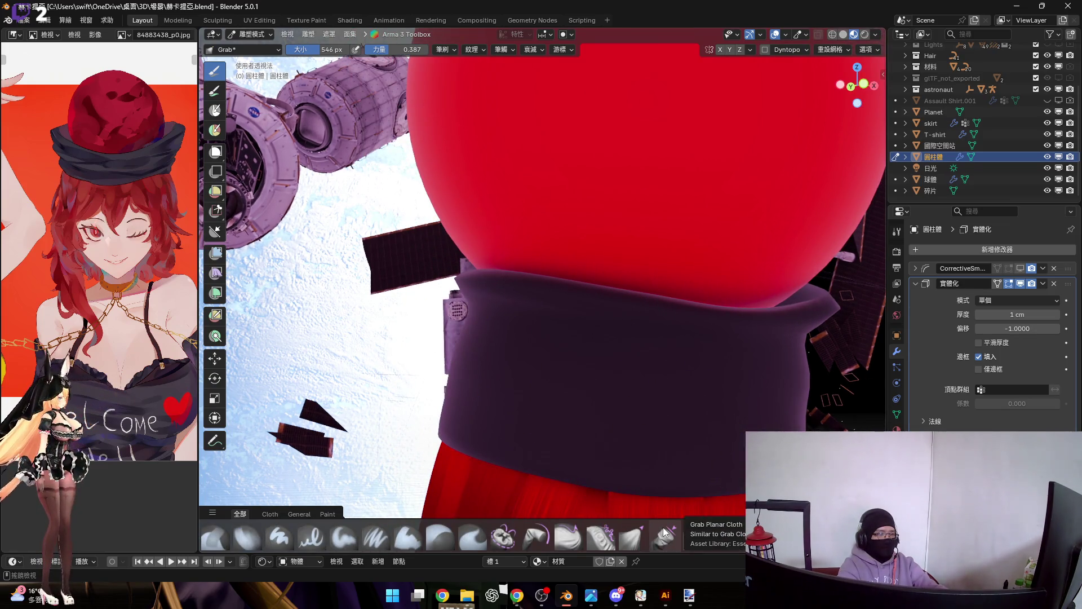
{"action": "scroll", "coordinate": [663, 531], "scroll_direction": "down", "scroll_amount": 3}
{"action": "key", "text": "f"}
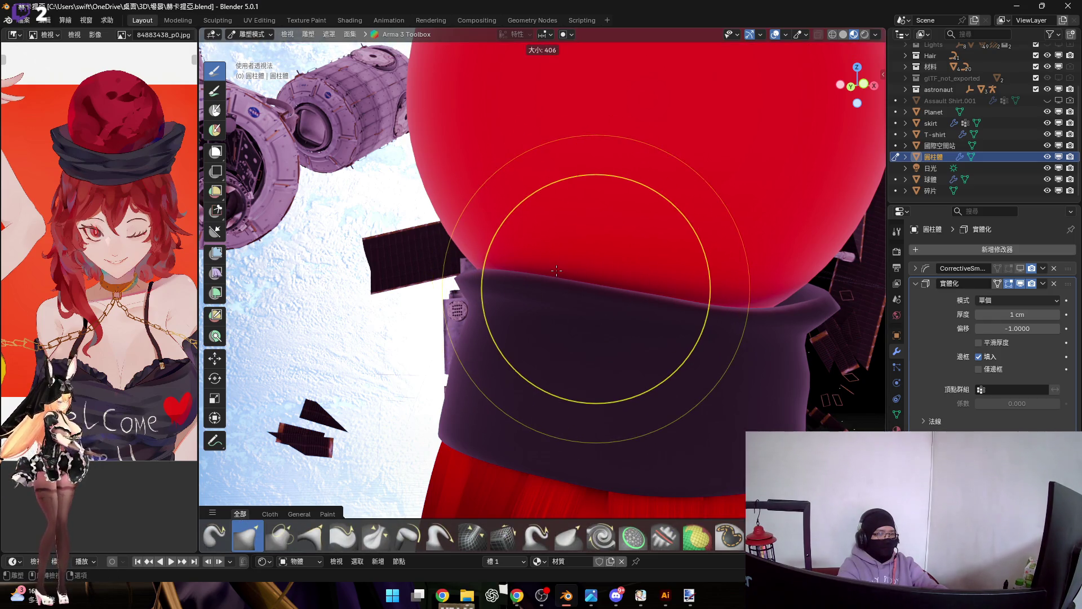
{"action": "left_click", "coordinate": [556, 271]}
{"action": "mouse_move", "coordinate": [496, 285]}
{"action": "middle_mouse_down"}
{"action": "mouse_move", "coordinate": [572, 294]}
{"action": "mouse_move", "coordinate": [442, 284]}
{"action": "mouse_move", "coordinate": [508, 285]}
{"action": "mouse_move", "coordinate": [469, 282]}
{"action": "mouse_move", "coordinate": [483, 314]}
{"action": "middle_mouse_up"}
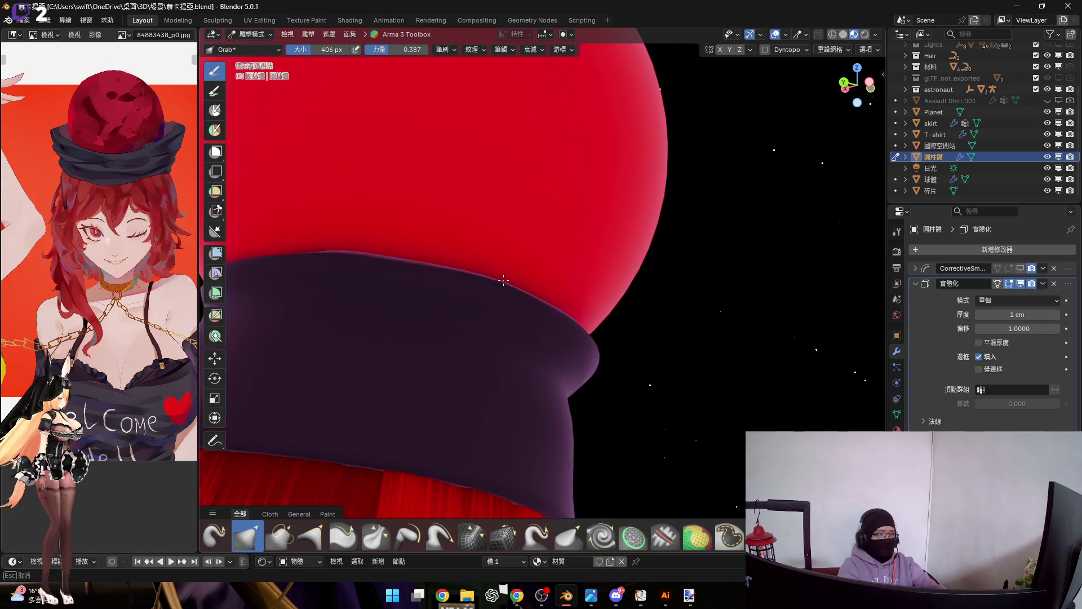
{"action": "mouse_move", "coordinate": [557, 325]}
{"action": "middle_mouse_down"}
{"action": "mouse_move", "coordinate": [399, 254]}
{"action": "mouse_move", "coordinate": [530, 284]}
{"action": "mouse_move", "coordinate": [442, 283]}
{"action": "mouse_move", "coordinate": [476, 310]}
{"action": "mouse_move", "coordinate": [631, 324]}
{"action": "mouse_move", "coordinate": [514, 330]}
{"action": "middle_mouse_up"}
{"action": "middle_click_drag", "start_coordinate": [574, 307], "coordinate": [589, 333]}
{"action": "mouse_move", "coordinate": [669, 312]}
{"action": "middle_mouse_down"}
{"action": "mouse_move", "coordinate": [626, 315]}
{"action": "mouse_move", "coordinate": [698, 305]}
{"action": "mouse_move", "coordinate": [558, 321]}
{"action": "mouse_move", "coordinate": [653, 357]}
{"action": "mouse_move", "coordinate": [599, 322]}
{"action": "mouse_move", "coordinate": [608, 321]}
{"action": "mouse_move", "coordinate": [594, 325]}
{"action": "mouse_move", "coordinate": [642, 339]}
{"action": "mouse_move", "coordinate": [600, 321]}
{"action": "mouse_move", "coordinate": [671, 317]}
{"action": "mouse_move", "coordinate": [650, 326]}
{"action": "mouse_move", "coordinate": [666, 319]}
{"action": "mouse_move", "coordinate": [633, 304]}
{"action": "middle_mouse_up"}
Step: Try brush sizes of 666 px and 480 px while reframing the hat and band
{"action": "key", "text": "f"}
{"action": "left_click", "coordinate": [620, 316]}
{"action": "key", "text": "f"}
{"action": "left_click", "coordinate": [720, 326]}
{"action": "mouse_move", "coordinate": [720, 326]}
{"action": "middle_mouse_down"}
{"action": "mouse_move", "coordinate": [588, 362]}
{"action": "mouse_move", "coordinate": [652, 358]}
{"action": "mouse_move", "coordinate": [677, 374]}
{"action": "middle_mouse_up"}
{"action": "scroll", "coordinate": [648, 378], "scroll_direction": "down", "scroll_amount": 10}
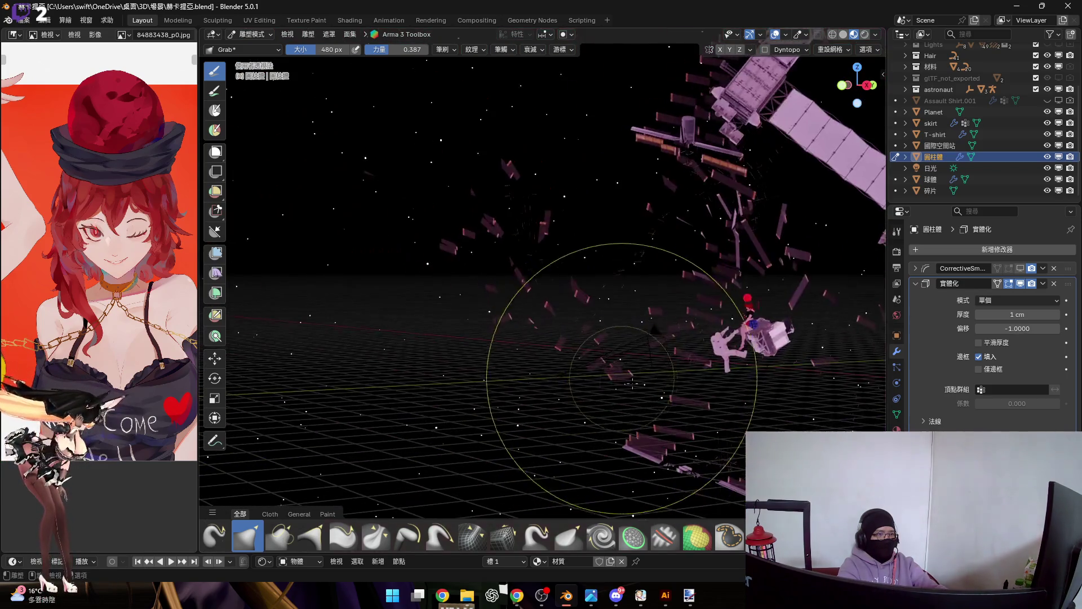
{"action": "scroll", "coordinate": [768, 306], "scroll_direction": "up", "scroll_amount": 5}
{"action": "middle_click_drag", "start_coordinate": [592, 302], "coordinate": [472, 363], "text": "shift"}
{"action": "scroll", "coordinate": [449, 387], "scroll_direction": "up", "scroll_amount": 5}
{"action": "scroll", "coordinate": [449, 387], "scroll_direction": "up", "scroll_amount": 5}
{"action": "mouse_move", "coordinate": [532, 379]}
{"action": "middle_mouse_down"}
{"action": "mouse_move", "coordinate": [560, 346]}
{"action": "mouse_move", "coordinate": [516, 367]}
{"action": "mouse_move", "coordinate": [550, 367]}
{"action": "mouse_move", "coordinate": [519, 379]}
{"action": "mouse_move", "coordinate": [562, 372]}
{"action": "middle_mouse_up"}
Step: Settle the brush radius at 538 px and orbit around the band's side
{"action": "key", "text": "f"}
{"action": "left_click", "coordinate": [566, 372]}
{"action": "mouse_move", "coordinate": [522, 340]}
{"action": "middle_mouse_down"}
{"action": "mouse_move", "coordinate": [601, 358]}
{"action": "mouse_move", "coordinate": [570, 361]}
{"action": "mouse_move", "coordinate": [490, 336]}
{"action": "mouse_move", "coordinate": [602, 331]}
{"action": "middle_mouse_up"}
{"action": "middle_click_drag", "start_coordinate": [564, 363], "coordinate": [548, 333]}
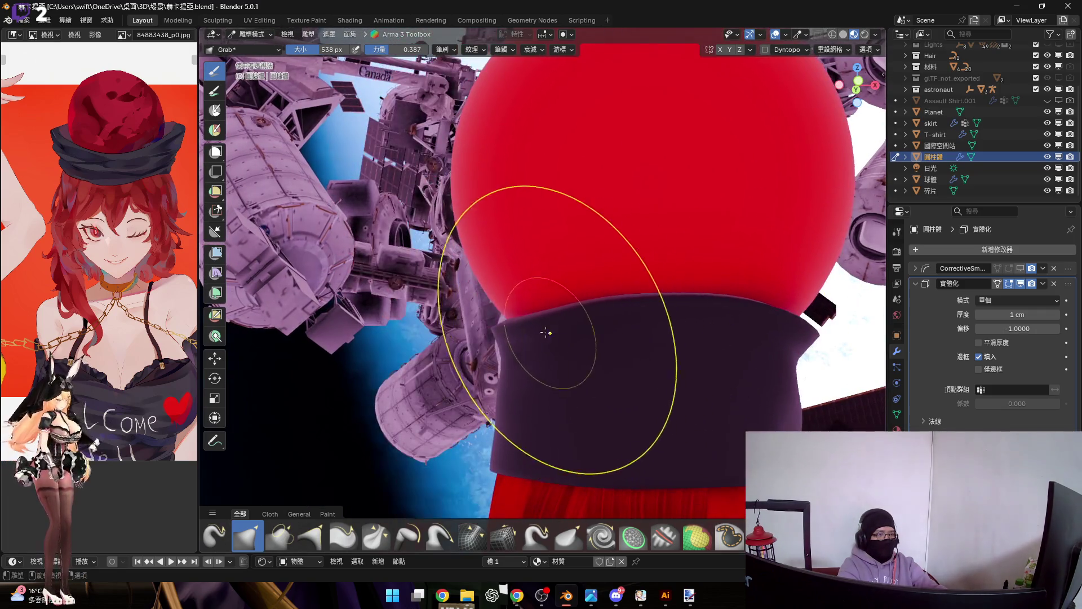
Step: Orbit around the band from several sides and from below to check its upper edge
{"action": "mouse_move", "coordinate": [613, 419]}
{"action": "middle_mouse_down"}
{"action": "mouse_move", "coordinate": [628, 326]}
{"action": "mouse_move", "coordinate": [561, 321]}
{"action": "mouse_move", "coordinate": [544, 370]}
{"action": "mouse_move", "coordinate": [537, 351]}
{"action": "mouse_move", "coordinate": [485, 327]}
{"action": "mouse_move", "coordinate": [550, 350]}
{"action": "mouse_move", "coordinate": [516, 344]}
{"action": "middle_mouse_up"}
{"action": "mouse_move", "coordinate": [591, 345]}
{"action": "middle_mouse_down"}
{"action": "mouse_move", "coordinate": [483, 309]}
{"action": "mouse_move", "coordinate": [679, 311]}
{"action": "mouse_move", "coordinate": [500, 306]}
{"action": "middle_mouse_up"}
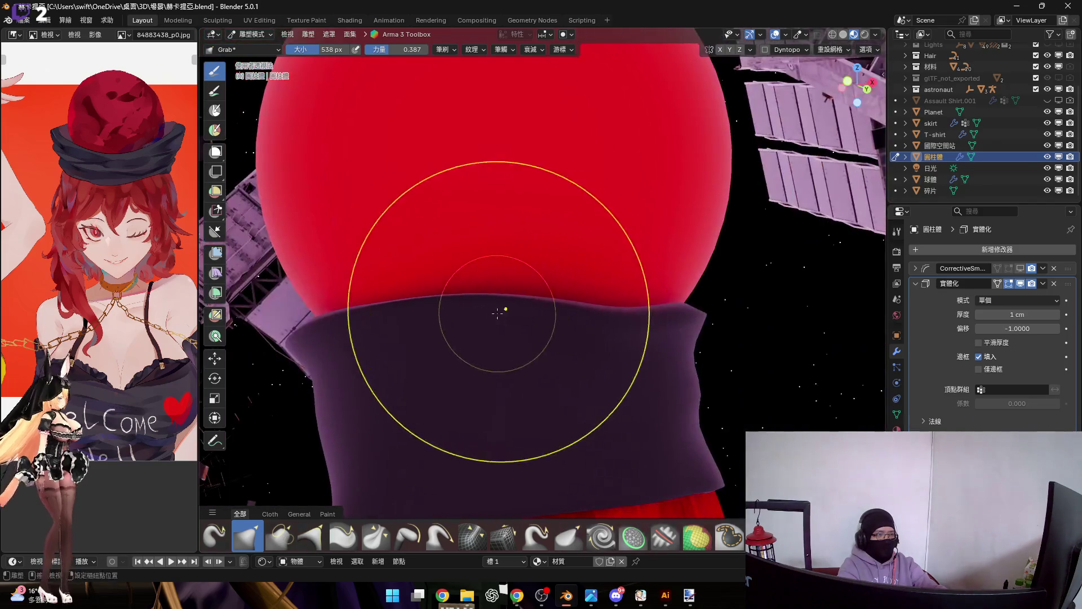
{"action": "mouse_move", "coordinate": [628, 314]}
{"action": "middle_mouse_down"}
{"action": "mouse_move", "coordinate": [595, 326]}
{"action": "mouse_move", "coordinate": [584, 312]}
{"action": "mouse_move", "coordinate": [582, 345]}
{"action": "mouse_move", "coordinate": [569, 330]}
{"action": "mouse_move", "coordinate": [520, 341]}
{"action": "mouse_move", "coordinate": [636, 362]}
{"action": "mouse_move", "coordinate": [572, 362]}
{"action": "mouse_move", "coordinate": [580, 345]}
{"action": "mouse_move", "coordinate": [565, 346]}
{"action": "middle_mouse_up"}
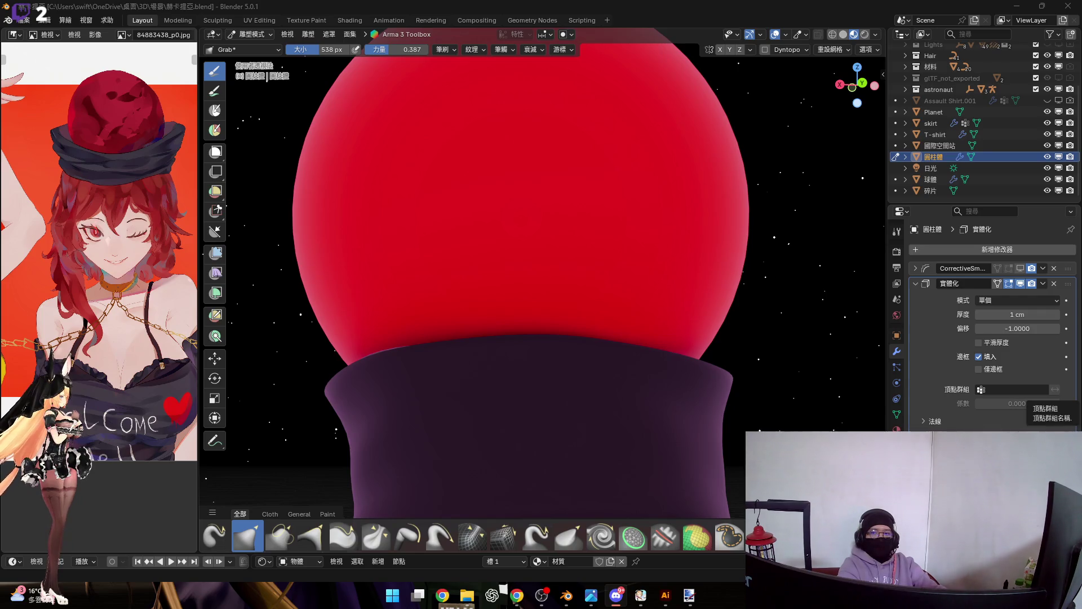
{"action": "mouse_move", "coordinate": [536, 335]}
{"action": "middle_mouse_down"}
{"action": "mouse_move", "coordinate": [546, 291]}
{"action": "mouse_move", "coordinate": [563, 294]}
{"action": "middle_mouse_up"}
{"action": "scroll", "coordinate": [541, 293], "scroll_direction": "up", "scroll_amount": 2}
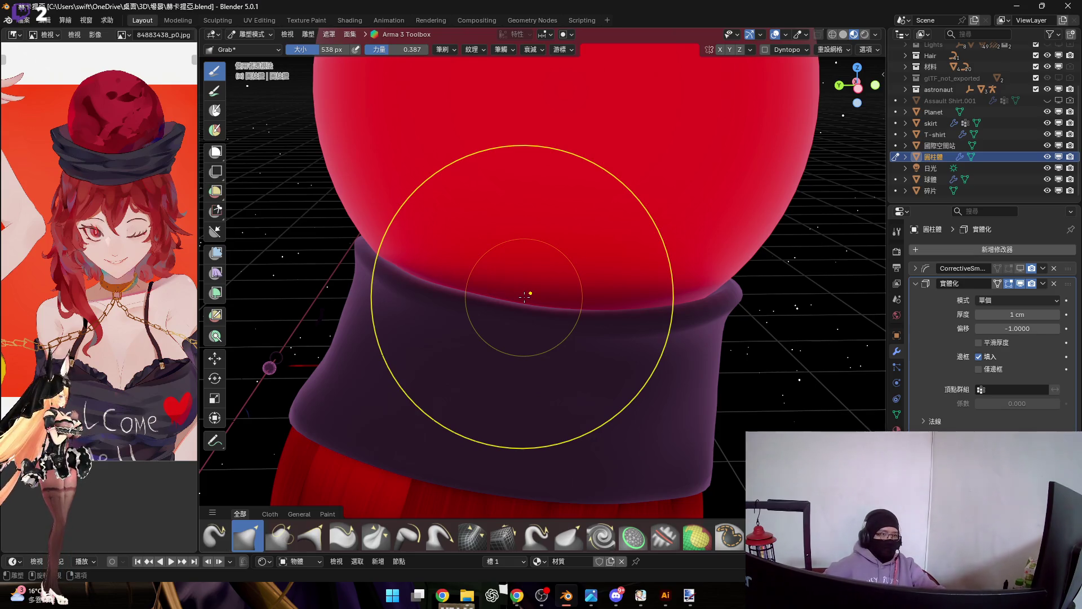
{"action": "scroll", "coordinate": [637, 545], "scroll_direction": "down", "scroll_amount": 3}
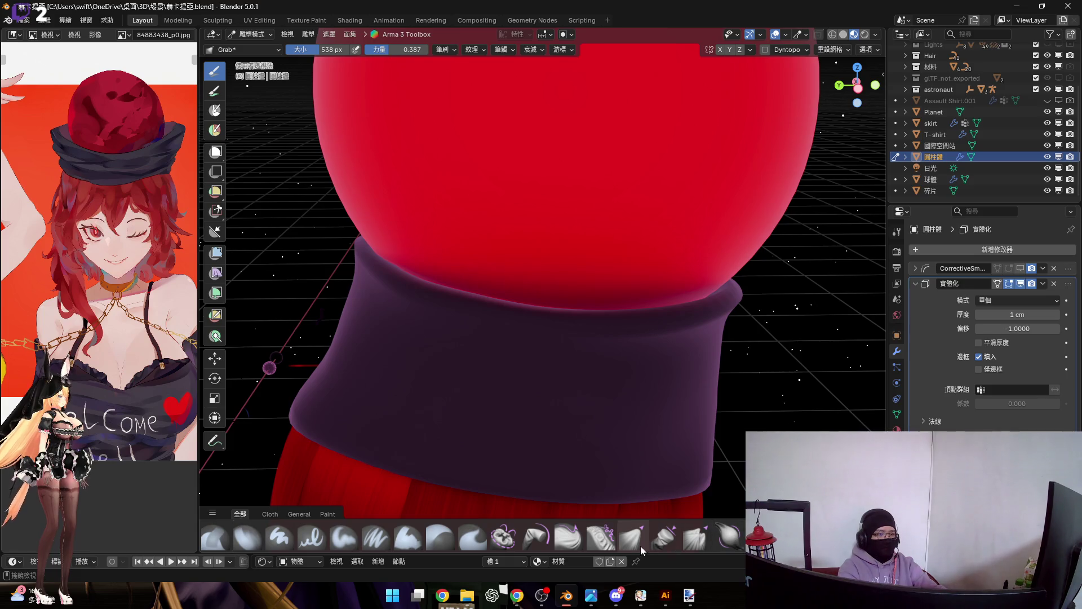
{"action": "key", "text": "f"}
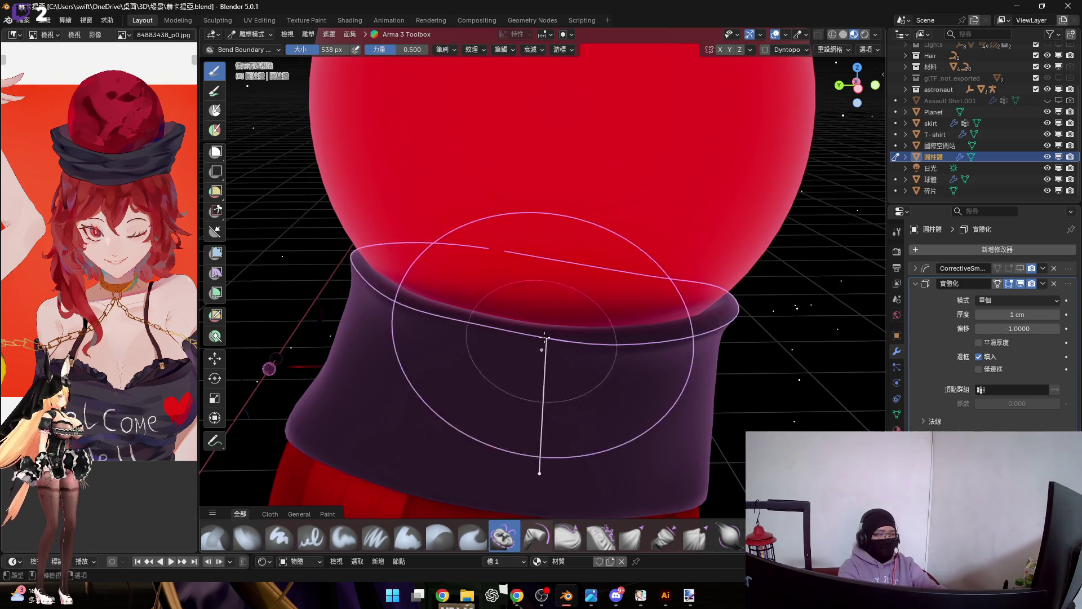
Step: Shrink the brush radius to 266 px and orbit around the band
{"action": "left_click", "coordinate": [503, 315]}
{"action": "scroll", "coordinate": [542, 317], "scroll_direction": "up", "scroll_amount": 2}
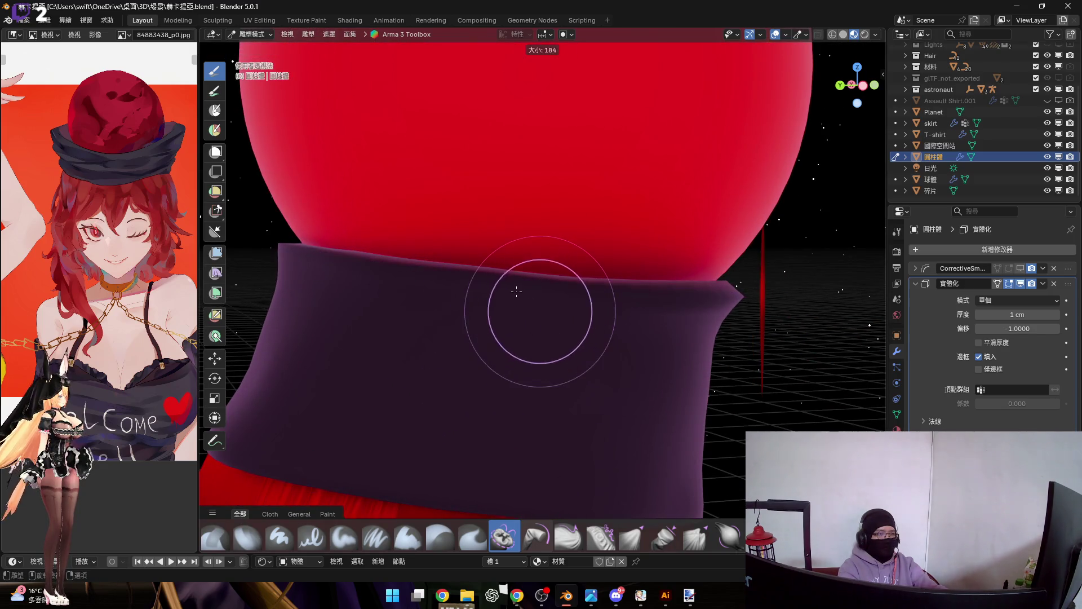
{"action": "left_click", "coordinate": [555, 327]}
{"action": "mouse_move", "coordinate": [556, 327]}
{"action": "middle_mouse_down"}
{"action": "mouse_move", "coordinate": [567, 332]}
{"action": "mouse_move", "coordinate": [563, 361]}
{"action": "mouse_move", "coordinate": [576, 370]}
{"action": "mouse_move", "coordinate": [447, 338]}
{"action": "mouse_move", "coordinate": [557, 350]}
{"action": "mouse_move", "coordinate": [476, 362]}
{"action": "mouse_move", "coordinate": [587, 398]}
{"action": "middle_mouse_up"}
Step: Pick the Grab brush from the shelf and move in close to the band's upper edge
{"action": "scroll", "coordinate": [646, 544], "scroll_direction": "up", "scroll_amount": 3}
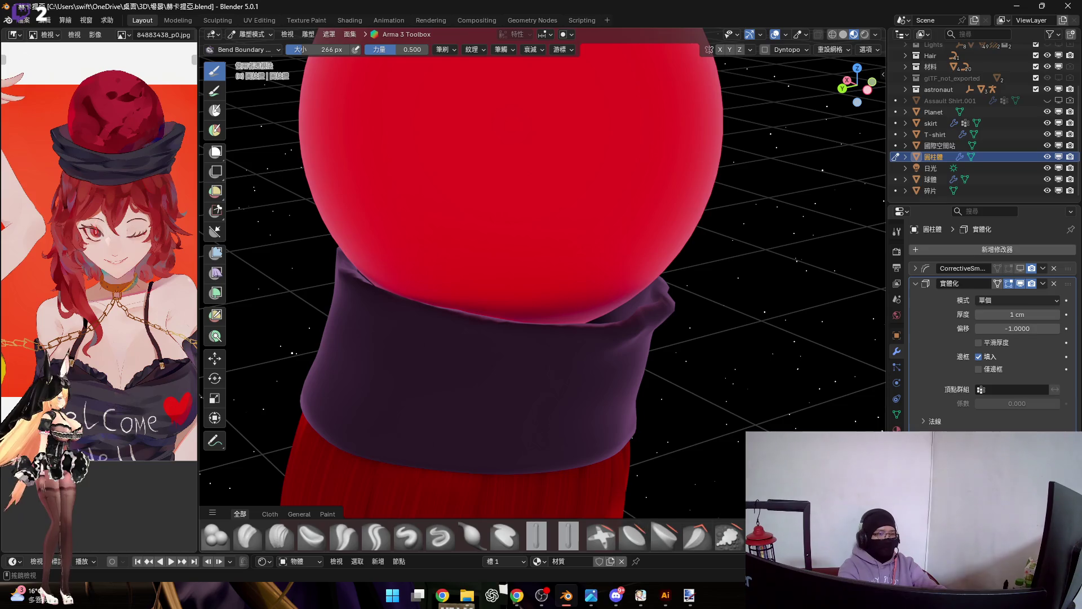
{"action": "scroll", "coordinate": [551, 544], "scroll_direction": "down", "scroll_amount": 3}
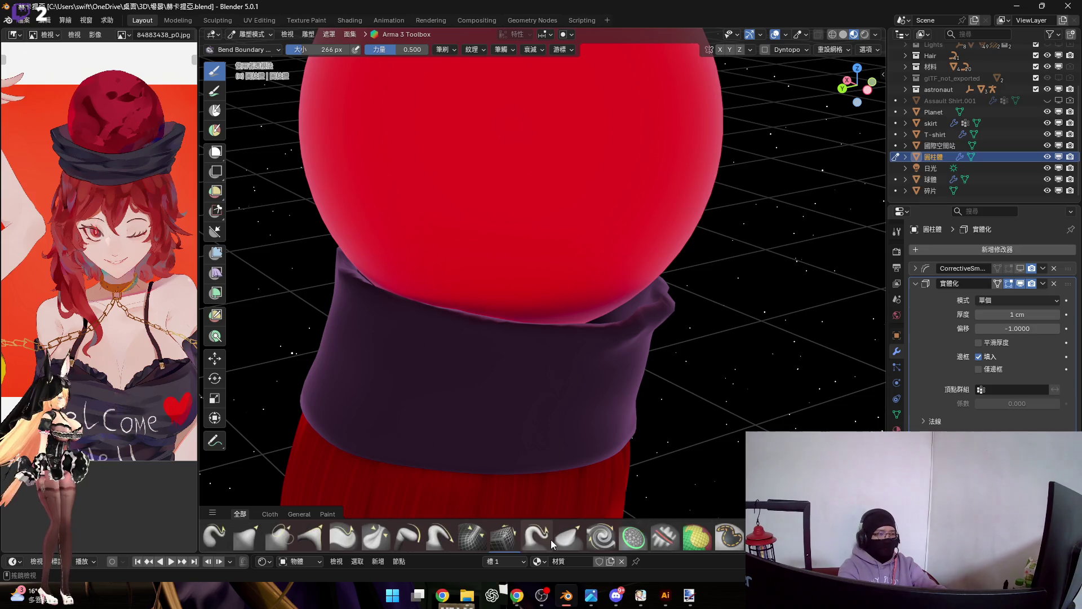
{"action": "left_click", "coordinate": [261, 542]}
{"action": "mouse_move", "coordinate": [556, 326]}
{"action": "middle_mouse_down"}
{"action": "mouse_move", "coordinate": [610, 331]}
{"action": "mouse_move", "coordinate": [620, 342]}
{"action": "mouse_move", "coordinate": [608, 367]}
{"action": "middle_mouse_up"}
Step: Enlarge the Grab brush to 574 px and orbit around the sphere and band
{"action": "key", "text": "f"}
{"action": "left_click", "coordinate": [608, 370]}
{"action": "mouse_move", "coordinate": [558, 339]}
{"action": "middle_mouse_down"}
{"action": "mouse_move", "coordinate": [561, 358]}
{"action": "mouse_move", "coordinate": [576, 363]}
{"action": "mouse_move", "coordinate": [555, 361]}
{"action": "mouse_move", "coordinate": [600, 374]}
{"action": "mouse_move", "coordinate": [599, 329]}
{"action": "middle_mouse_up"}
{"action": "mouse_move", "coordinate": [673, 327]}
{"action": "middle_mouse_down"}
{"action": "mouse_move", "coordinate": [681, 338]}
{"action": "mouse_move", "coordinate": [581, 317]}
{"action": "mouse_move", "coordinate": [563, 302]}
{"action": "mouse_move", "coordinate": [582, 289]}
{"action": "mouse_move", "coordinate": [559, 282]}
{"action": "mouse_move", "coordinate": [640, 279]}
{"action": "mouse_move", "coordinate": [571, 307]}
{"action": "mouse_move", "coordinate": [568, 272]}
{"action": "mouse_move", "coordinate": [541, 253]}
{"action": "mouse_move", "coordinate": [589, 262]}
{"action": "mouse_move", "coordinate": [537, 255]}
{"action": "mouse_move", "coordinate": [565, 259]}
{"action": "mouse_move", "coordinate": [563, 282]}
{"action": "mouse_move", "coordinate": [593, 276]}
{"action": "mouse_move", "coordinate": [598, 304]}
{"action": "middle_mouse_up"}
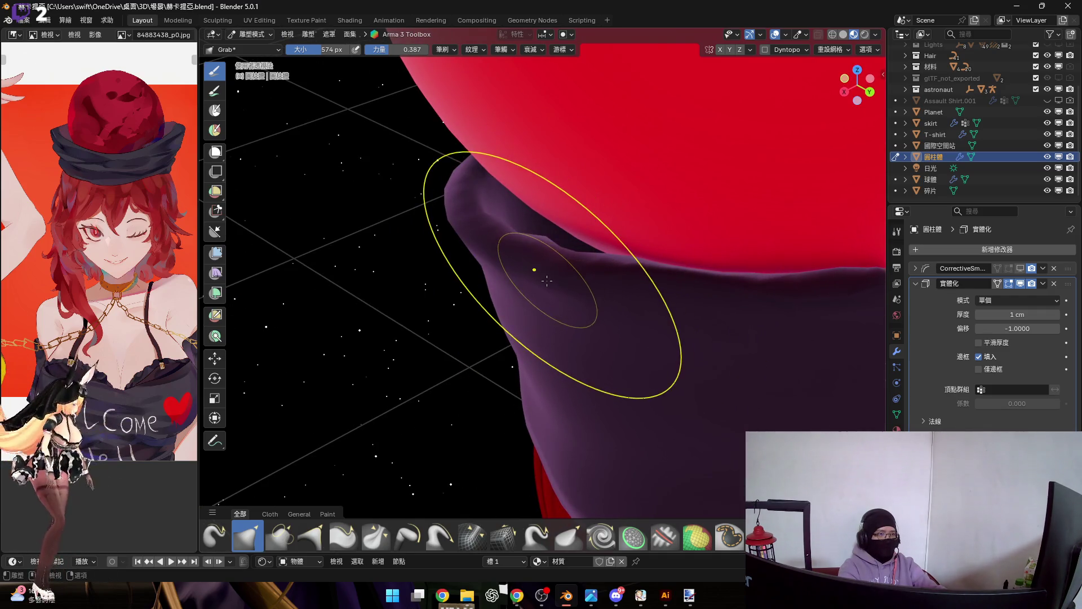
{"action": "middle_click_drag", "start_coordinate": [576, 252], "coordinate": [636, 298], "text": "shift"}
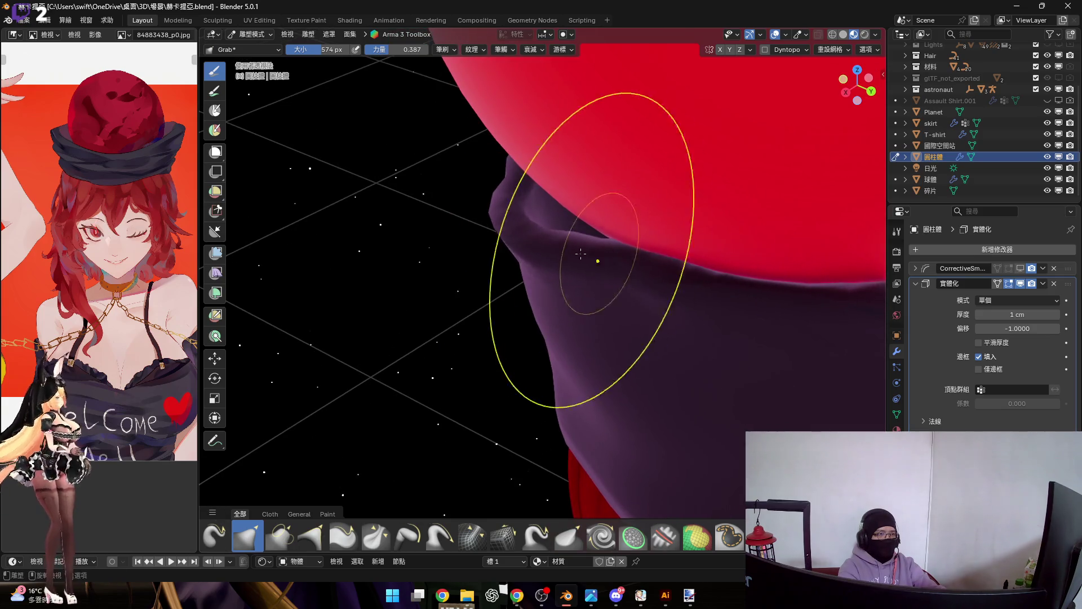
{"action": "middle_click_drag", "start_coordinate": [596, 253], "coordinate": [625, 273]}
{"action": "middle_click_drag", "start_coordinate": [590, 238], "coordinate": [562, 290]}
{"action": "mouse_move", "coordinate": [606, 261]}
{"action": "middle_mouse_down"}
{"action": "mouse_move", "coordinate": [595, 299]}
{"action": "mouse_move", "coordinate": [557, 280]}
{"action": "mouse_move", "coordinate": [511, 299]}
{"action": "mouse_move", "coordinate": [542, 290]}
{"action": "mouse_move", "coordinate": [539, 277]}
{"action": "mouse_move", "coordinate": [536, 295]}
{"action": "mouse_move", "coordinate": [559, 294]}
{"action": "middle_mouse_up"}
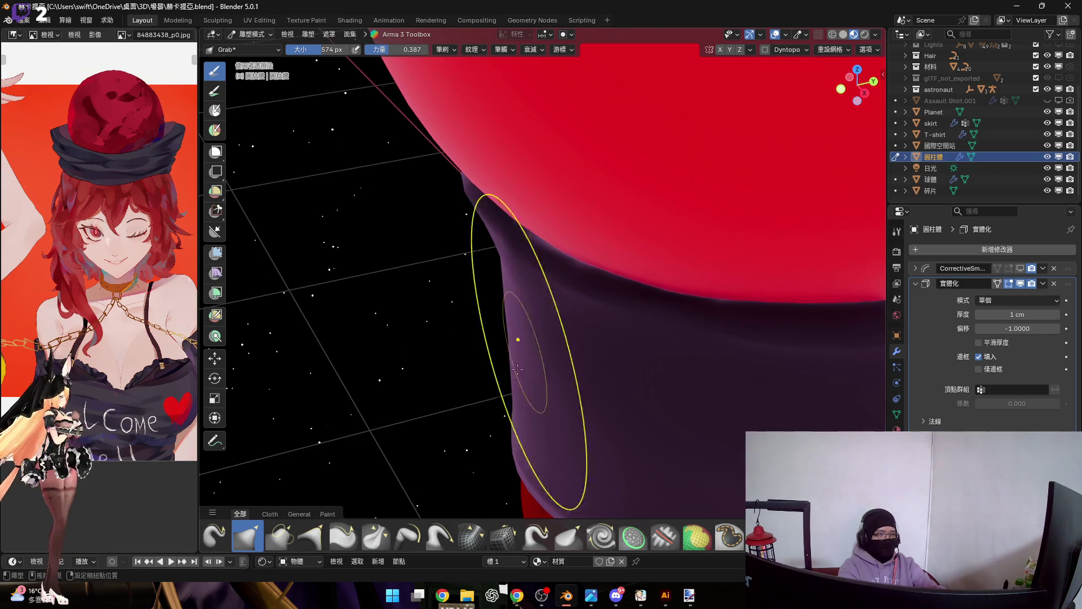
Step: Orbit around the band's rim from many angles, then select the Bend/Twist Cloth brush
{"action": "mouse_move", "coordinate": [527, 349]}
{"action": "middle_mouse_down"}
{"action": "mouse_move", "coordinate": [592, 278]}
{"action": "mouse_move", "coordinate": [576, 273]}
{"action": "mouse_move", "coordinate": [632, 314]}
{"action": "middle_mouse_up"}
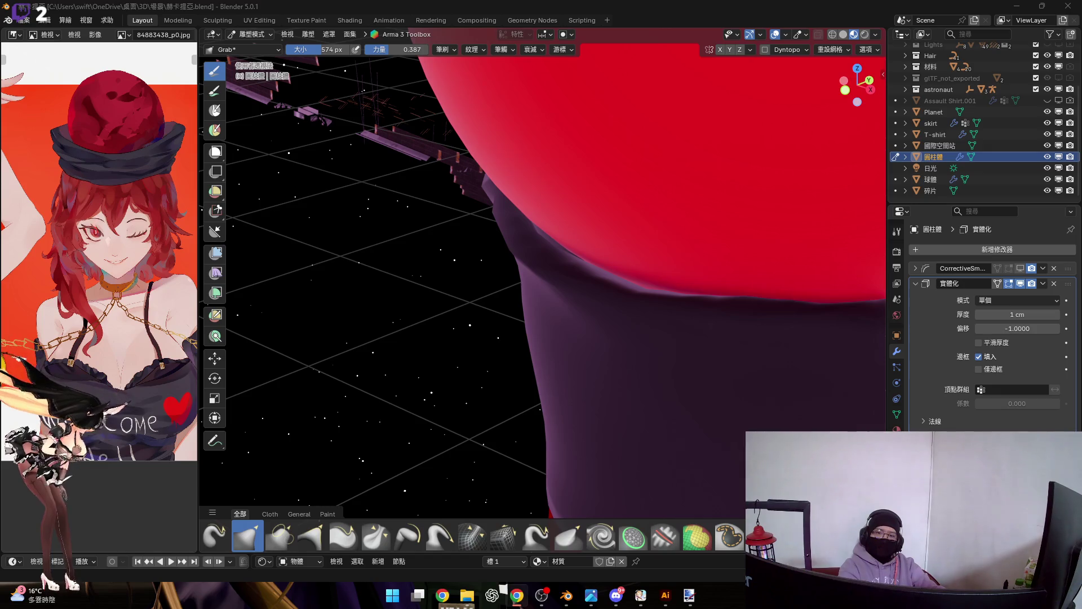
{"action": "mouse_move", "coordinate": [633, 265]}
{"action": "middle_mouse_down"}
{"action": "mouse_move", "coordinate": [644, 244]}
{"action": "mouse_move", "coordinate": [527, 259]}
{"action": "mouse_move", "coordinate": [505, 241]}
{"action": "mouse_move", "coordinate": [534, 253]}
{"action": "mouse_move", "coordinate": [536, 271]}
{"action": "middle_mouse_up"}
{"action": "mouse_move", "coordinate": [594, 309]}
{"action": "middle_mouse_down"}
{"action": "mouse_move", "coordinate": [545, 236]}
{"action": "mouse_move", "coordinate": [563, 234]}
{"action": "mouse_move", "coordinate": [522, 259]}
{"action": "mouse_move", "coordinate": [464, 270]}
{"action": "mouse_move", "coordinate": [547, 290]}
{"action": "middle_mouse_up"}
{"action": "scroll", "coordinate": [545, 235], "scroll_direction": "down", "scroll_amount": 3}
{"action": "mouse_move", "coordinate": [677, 312]}
{"action": "middle_mouse_down"}
{"action": "mouse_move", "coordinate": [563, 305]}
{"action": "mouse_move", "coordinate": [625, 256]}
{"action": "mouse_move", "coordinate": [645, 280]}
{"action": "mouse_move", "coordinate": [592, 252]}
{"action": "mouse_move", "coordinate": [648, 288]}
{"action": "middle_mouse_up"}
{"action": "mouse_move", "coordinate": [584, 237]}
{"action": "middle_mouse_down"}
{"action": "mouse_move", "coordinate": [614, 259]}
{"action": "mouse_move", "coordinate": [542, 270]}
{"action": "mouse_move", "coordinate": [565, 258]}
{"action": "middle_mouse_up"}
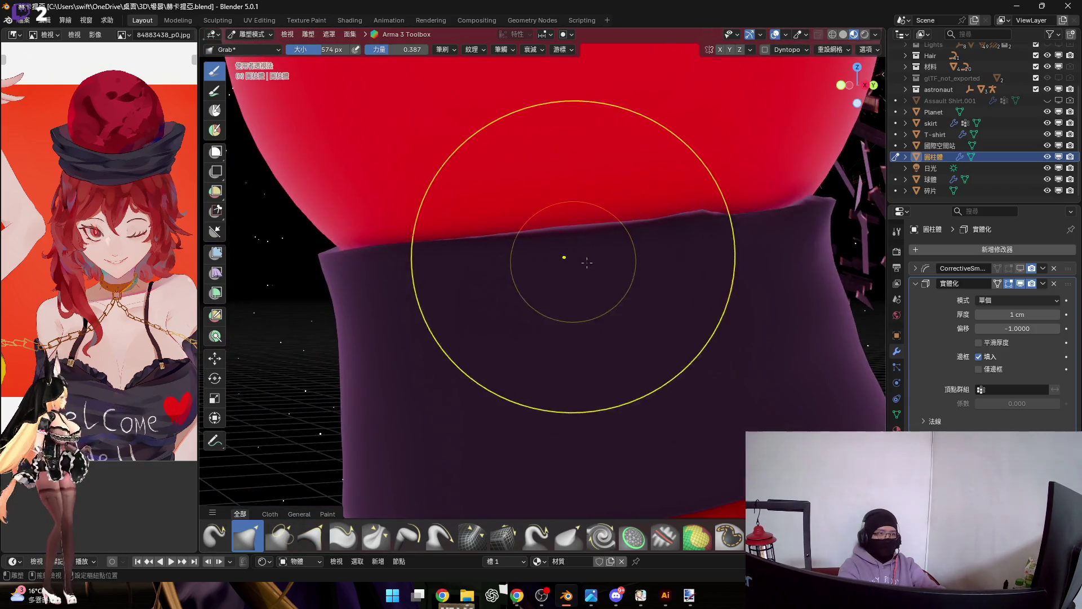
{"action": "mouse_move", "coordinate": [691, 268]}
{"action": "middle_mouse_down"}
{"action": "mouse_move", "coordinate": [524, 273]}
{"action": "mouse_move", "coordinate": [490, 301]}
{"action": "mouse_move", "coordinate": [565, 290]}
{"action": "middle_mouse_up"}
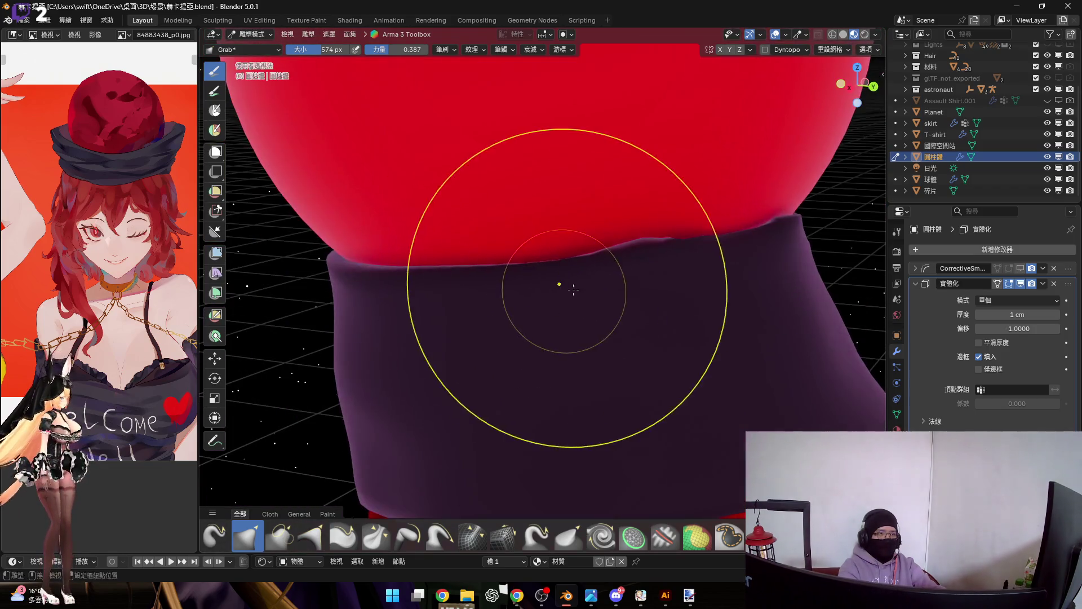
{"action": "middle_click_drag", "start_coordinate": [637, 273], "coordinate": [527, 276]}
{"action": "mouse_move", "coordinate": [613, 261]}
{"action": "middle_mouse_down"}
{"action": "mouse_move", "coordinate": [495, 273]}
{"action": "mouse_move", "coordinate": [647, 272]}
{"action": "mouse_move", "coordinate": [583, 273]}
{"action": "mouse_move", "coordinate": [619, 261]}
{"action": "mouse_move", "coordinate": [626, 287]}
{"action": "mouse_move", "coordinate": [512, 273]}
{"action": "middle_mouse_up"}
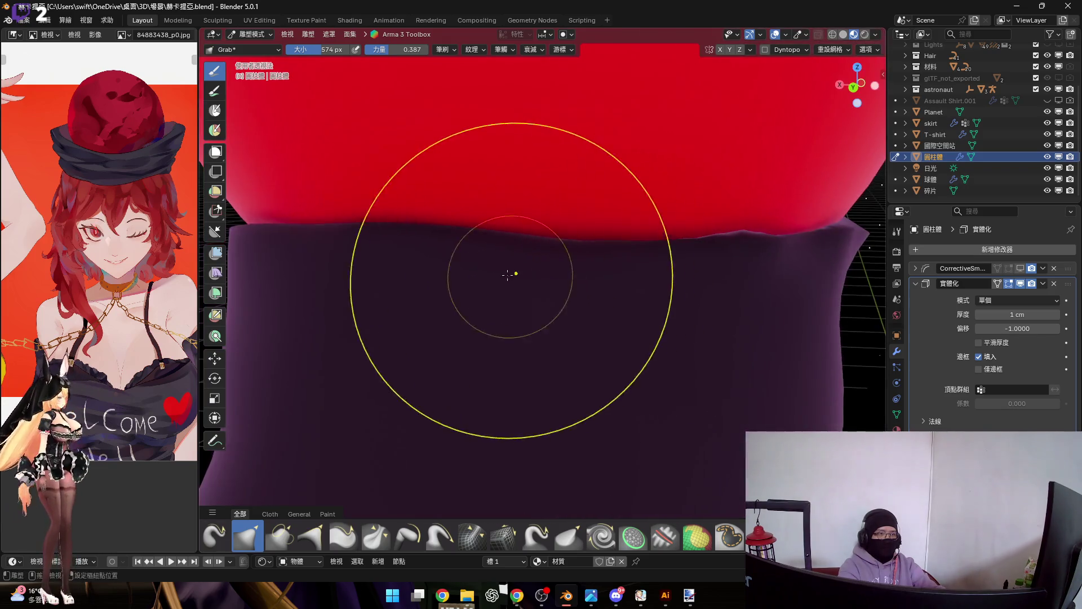
{"action": "mouse_move", "coordinate": [674, 265]}
{"action": "middle_mouse_down"}
{"action": "mouse_move", "coordinate": [557, 268]}
{"action": "mouse_move", "coordinate": [659, 270]}
{"action": "mouse_move", "coordinate": [569, 278]}
{"action": "mouse_move", "coordinate": [560, 261]}
{"action": "mouse_move", "coordinate": [569, 261]}
{"action": "middle_mouse_up"}
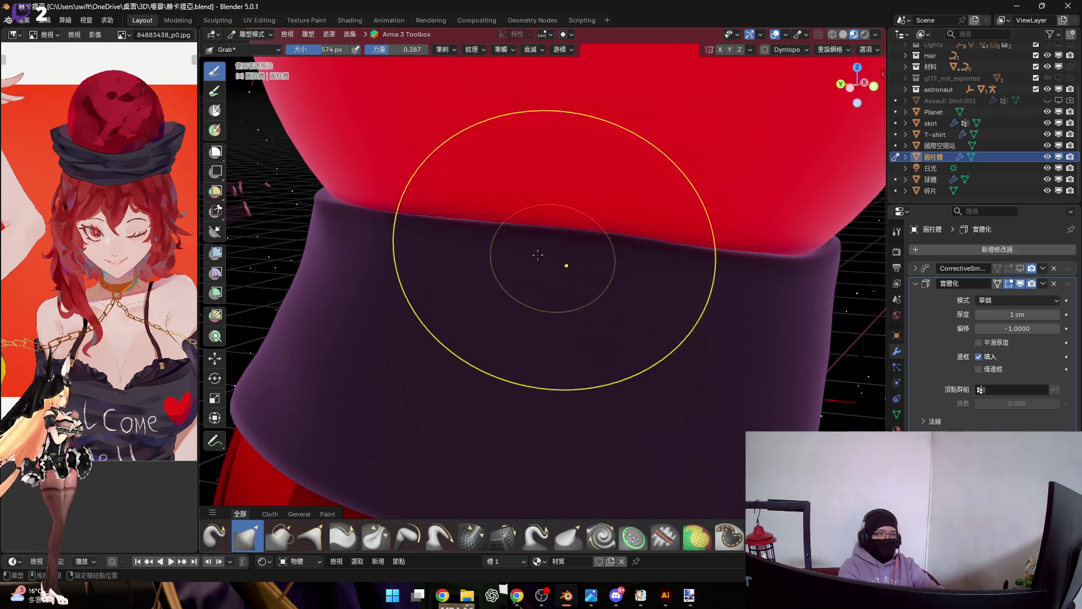
{"action": "middle_click_drag", "start_coordinate": [700, 302], "coordinate": [683, 273], "text": "shift"}
{"action": "mouse_move", "coordinate": [627, 243]}
{"action": "middle_mouse_down"}
{"action": "mouse_move", "coordinate": [599, 265]}
{"action": "mouse_move", "coordinate": [580, 259]}
{"action": "middle_mouse_up"}
{"action": "scroll", "coordinate": [604, 304], "scroll_direction": "up", "scroll_amount": 2}
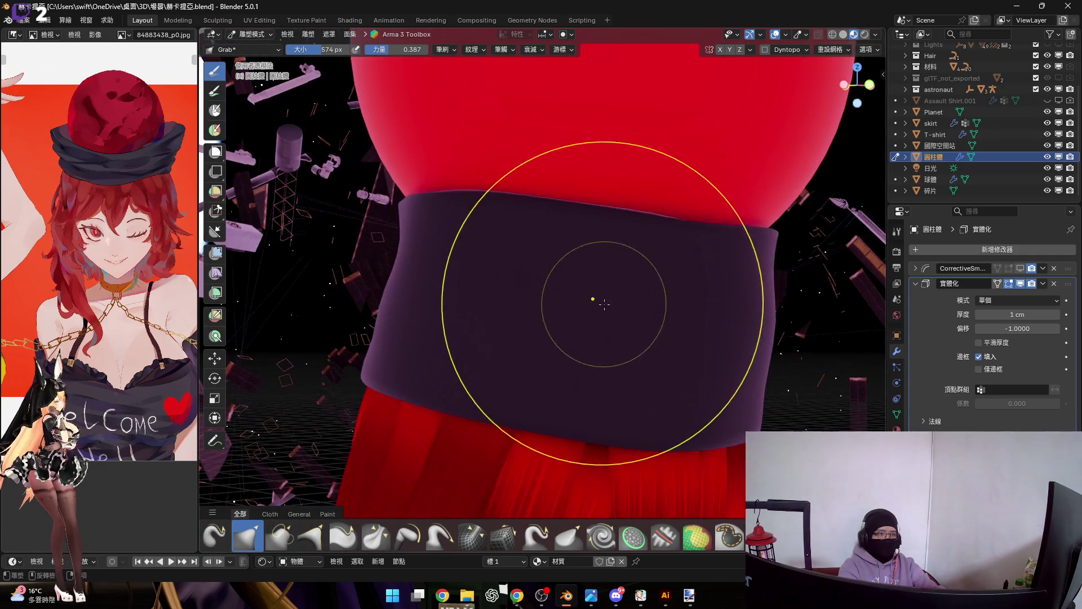
{"action": "scroll", "coordinate": [604, 303], "scroll_direction": "down", "scroll_amount": 1}
{"action": "scroll", "coordinate": [710, 538], "scroll_direction": "down", "scroll_amount": 1}
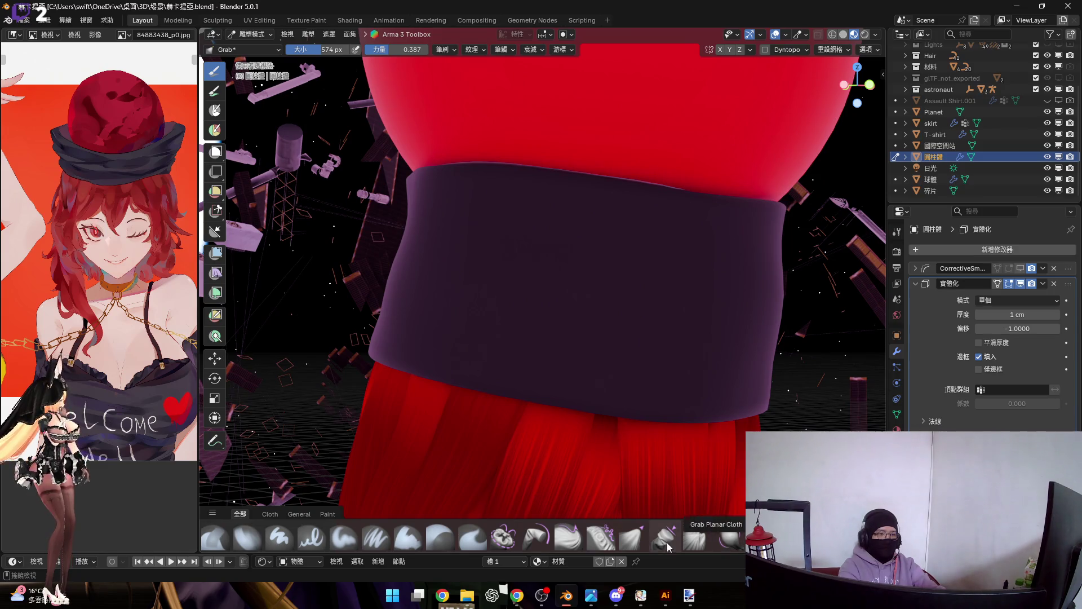
{"action": "left_click", "coordinate": [533, 540]}
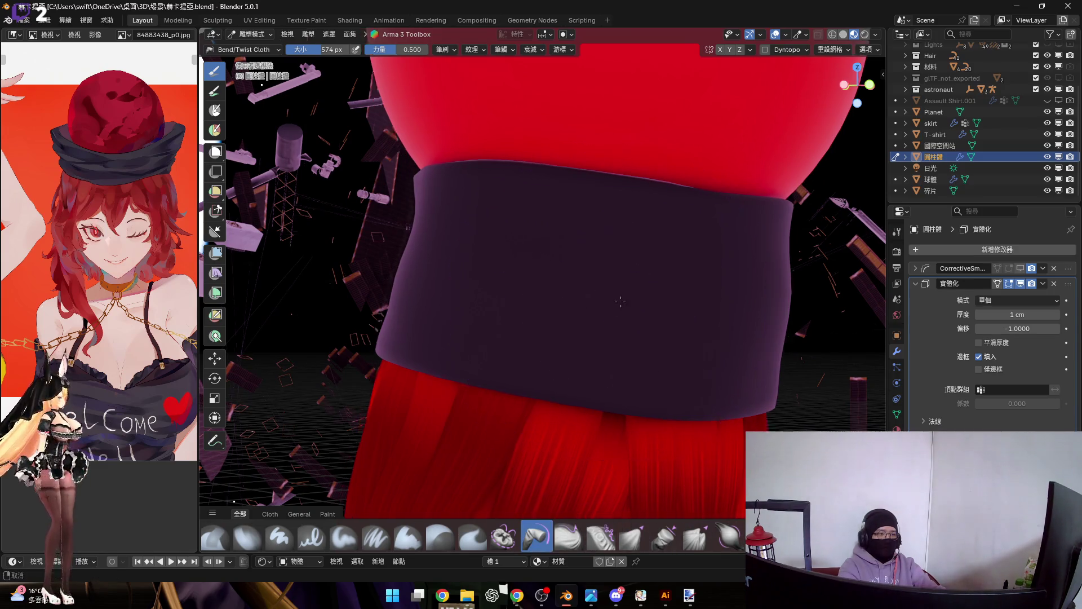
Step: Select the Grab Planar Cloth brush, pull a first stroke, and shrink it to 98 px
{"action": "scroll", "coordinate": [359, 546], "scroll_direction": "down", "scroll_amount": 1}
{"action": "scroll", "coordinate": [359, 547], "scroll_direction": "up", "scroll_amount": 1}
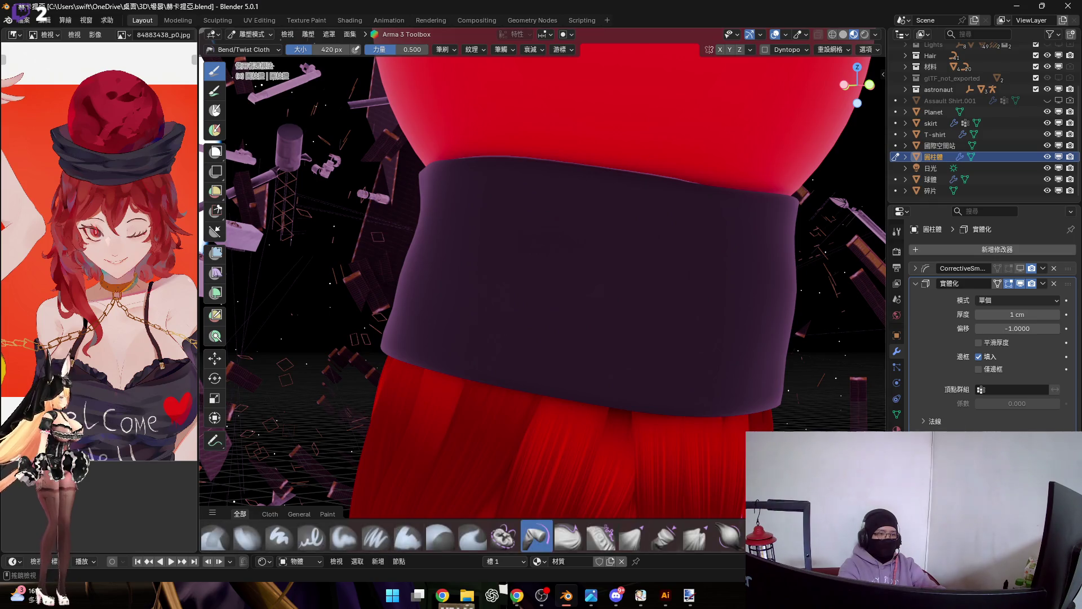
{"action": "left_click", "coordinate": [666, 537]}
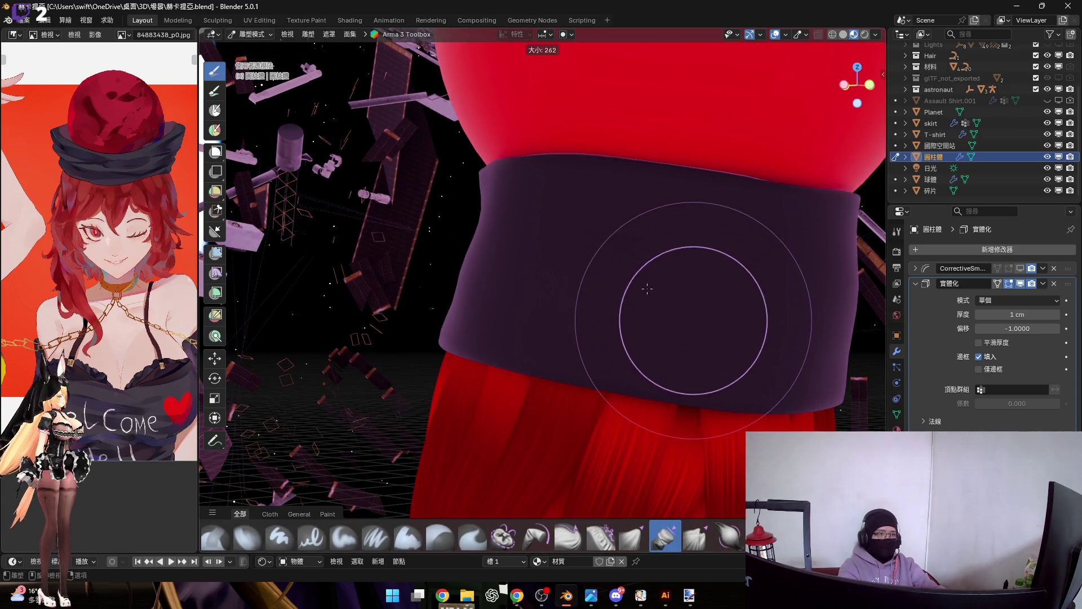
{"action": "mouse_move", "coordinate": [691, 300]}
{"action": "middle_mouse_down"}
{"action": "mouse_move", "coordinate": [592, 278]}
{"action": "mouse_move", "coordinate": [638, 284]}
{"action": "middle_mouse_up"}
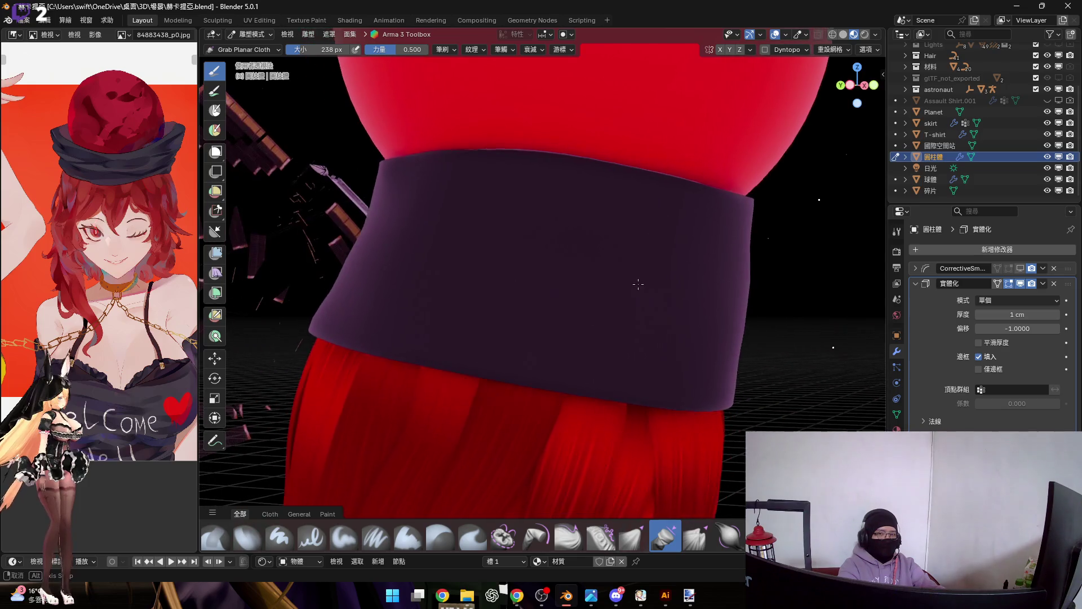
{"action": "middle_click_drag", "start_coordinate": [575, 366], "coordinate": [572, 345]}
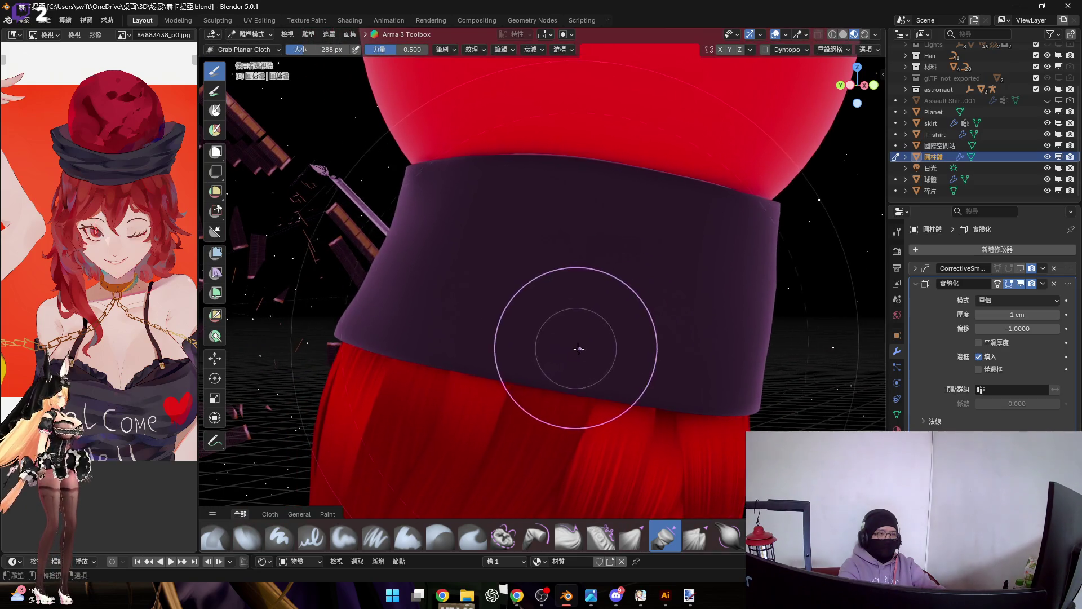
{"action": "left_click_drag", "start_coordinate": [573, 346], "coordinate": [578, 357]}
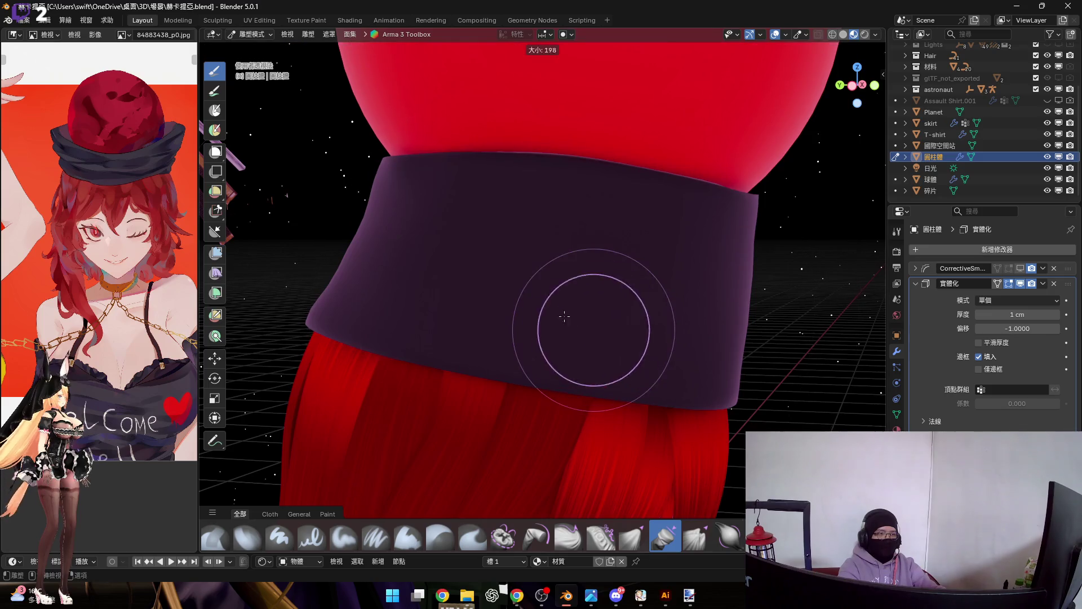
{"action": "left_click", "coordinate": [565, 342]}
{"action": "mouse_move", "coordinate": [579, 304]}
{"action": "middle_mouse_down"}
{"action": "mouse_move", "coordinate": [557, 275]}
{"action": "mouse_move", "coordinate": [536, 282]}
{"action": "mouse_move", "coordinate": [592, 274]}
{"action": "middle_mouse_up"}
Step: Pull diagonal and frontal folds into the band at 178 px and 430 px brush sizes
{"action": "key", "text": "f"}
{"action": "left_click", "coordinate": [575, 302]}
{"action": "left_click_drag", "start_coordinate": [592, 275], "coordinate": [593, 274]}
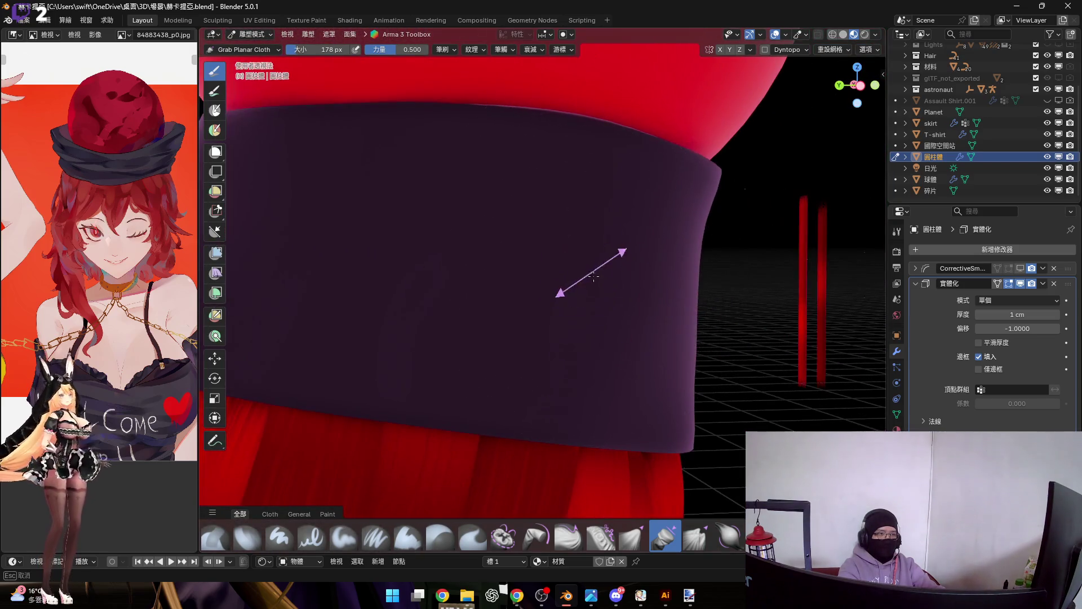
{"action": "mouse_move", "coordinate": [575, 314]}
{"action": "middle_mouse_down"}
{"action": "mouse_move", "coordinate": [570, 326]}
{"action": "mouse_move", "coordinate": [611, 305]}
{"action": "middle_mouse_up"}
{"action": "key", "text": "f"}
{"action": "left_click", "coordinate": [620, 299]}
{"action": "left_click_drag", "start_coordinate": [617, 300], "coordinate": [592, 322]}
Step: Pull more folds at a 298 px brush size, then return to Object Mode
{"action": "key", "text": "f"}
{"action": "left_click", "coordinate": [553, 314]}
{"action": "middle_click_drag", "start_coordinate": [553, 314], "coordinate": [591, 283]}
{"action": "left_click_drag", "start_coordinate": [591, 283], "coordinate": [579, 319]}
{"action": "mouse_move", "coordinate": [579, 319]}
{"action": "middle_mouse_down"}
{"action": "mouse_move", "coordinate": [596, 314]}
{"action": "mouse_move", "coordinate": [600, 279]}
{"action": "mouse_move", "coordinate": [591, 330]}
{"action": "mouse_move", "coordinate": [609, 303]}
{"action": "mouse_move", "coordinate": [559, 295]}
{"action": "mouse_move", "coordinate": [572, 265]}
{"action": "mouse_move", "coordinate": [604, 328]}
{"action": "mouse_move", "coordinate": [600, 310]}
{"action": "mouse_move", "coordinate": [624, 314]}
{"action": "middle_mouse_up"}
{"action": "scroll", "coordinate": [607, 328], "scroll_direction": "down", "scroll_amount": 3}
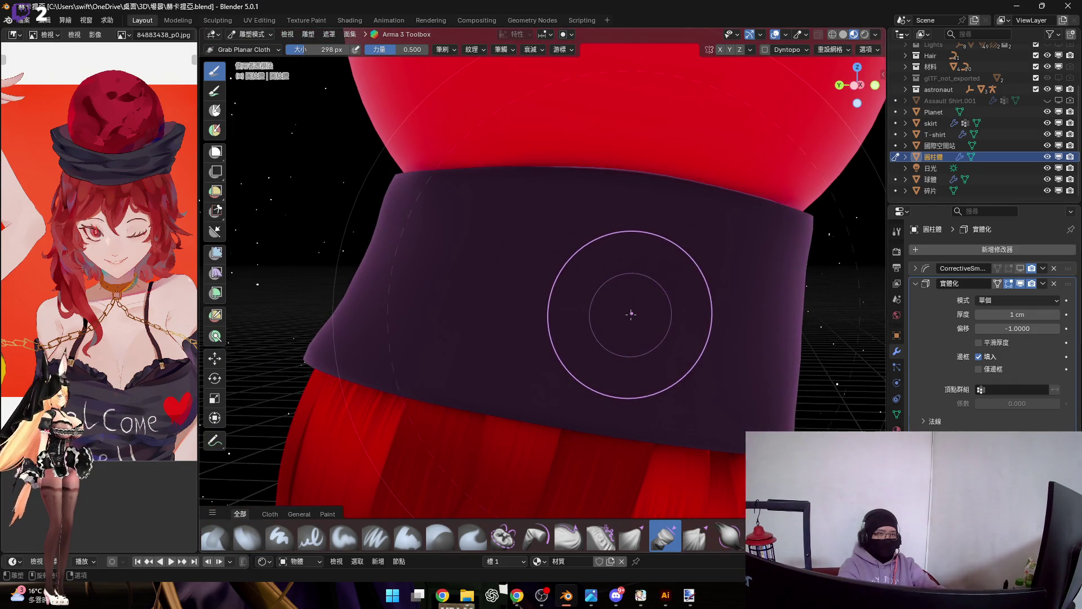
{"action": "key", "text": "ctrl+Tab"}
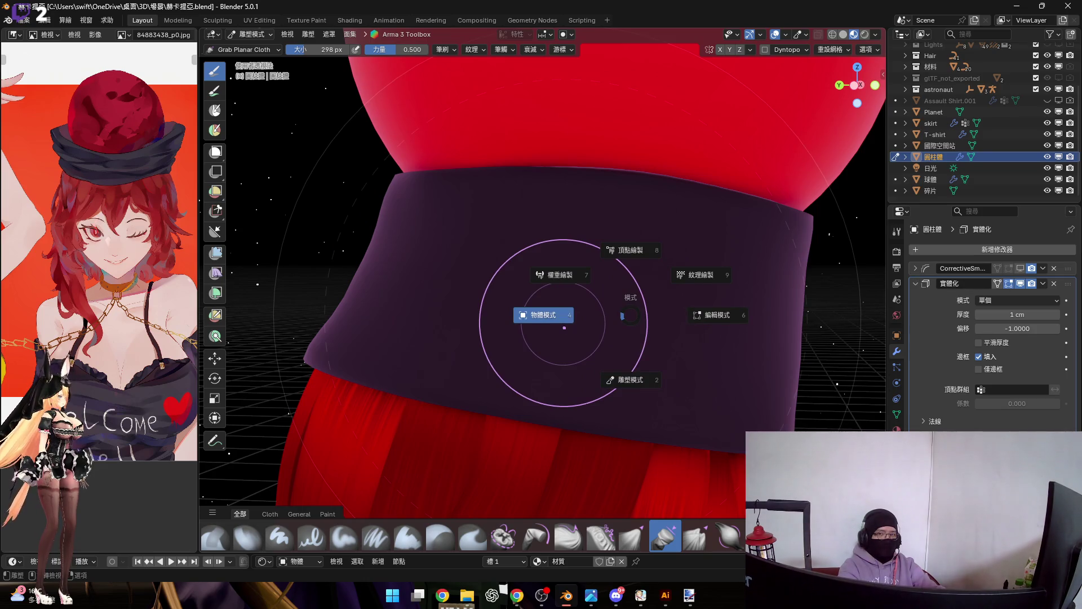
{"action": "left_click", "coordinate": [544, 315]}
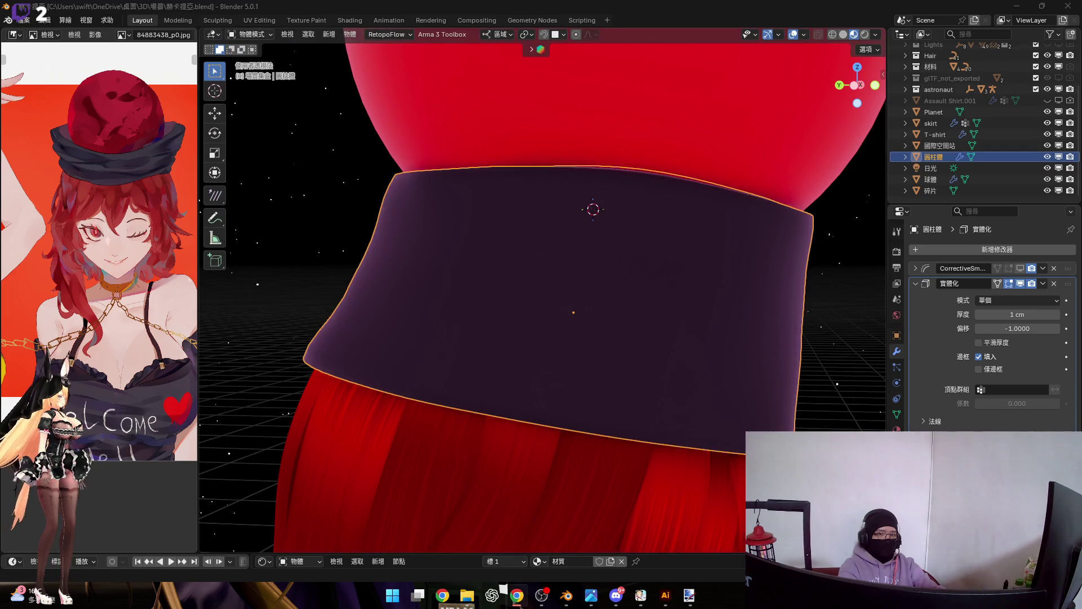
Step: Add a Subdivision modifier to the band and apply it
{"action": "mouse_move", "coordinate": [801, 276]}
{"action": "middle_mouse_down"}
{"action": "mouse_move", "coordinate": [768, 282]}
{"action": "mouse_move", "coordinate": [817, 276]}
{"action": "middle_mouse_up"}
{"action": "left_click", "coordinate": [1007, 253]}
{"action": "mouse_move", "coordinate": [1004, 252]}
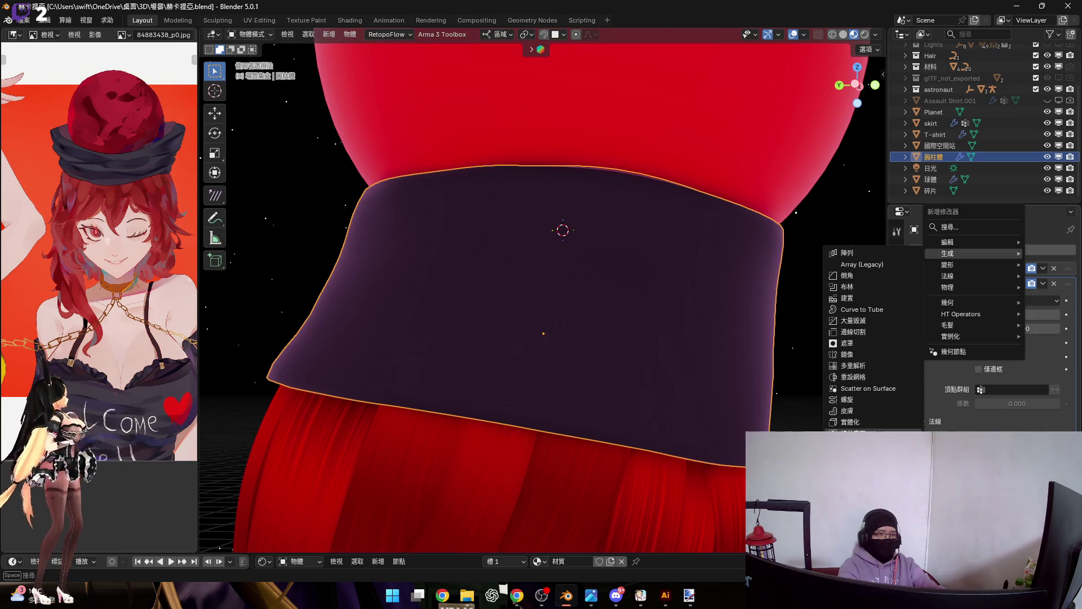
{"action": "mouse_move", "coordinate": [625, 336]}
{"action": "middle_mouse_down"}
{"action": "mouse_move", "coordinate": [568, 309]}
{"action": "mouse_move", "coordinate": [591, 304]}
{"action": "middle_mouse_up"}
{"action": "key", "text": "Tab"}
{"action": "key", "text": "ctrl+r"}
{"action": "key", "text": "Tab"}
{"action": "key", "text": "ctrl+1"}
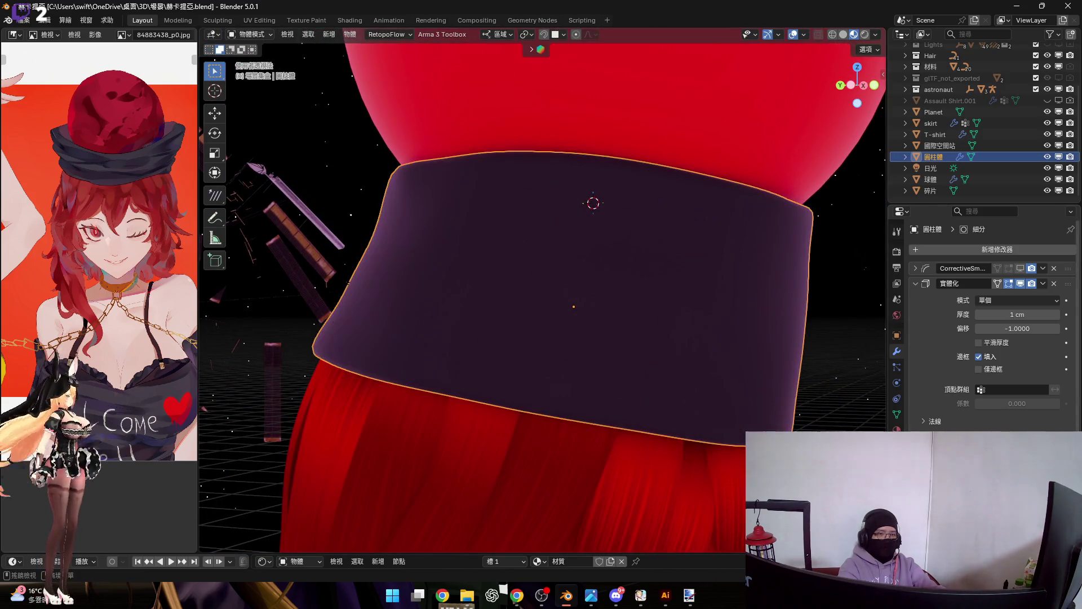
{"action": "key", "text": "ctrl+a"}
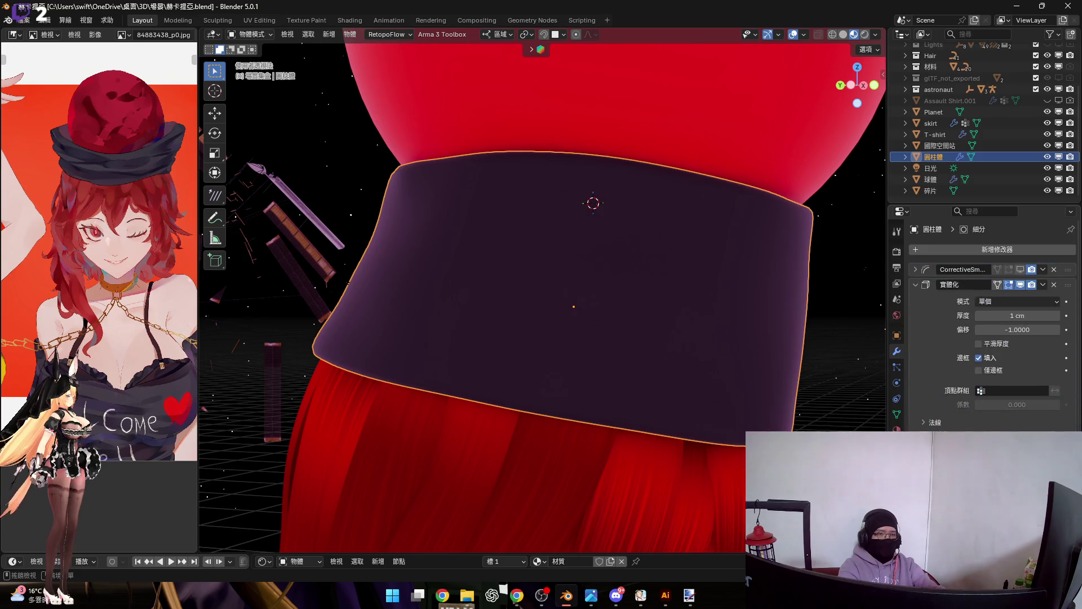
Step: Check the band's dense mesh in Edit Mode, then switch into Sculpt Mode
{"action": "middle_click_drag", "start_coordinate": [548, 345], "coordinate": [759, 416]}
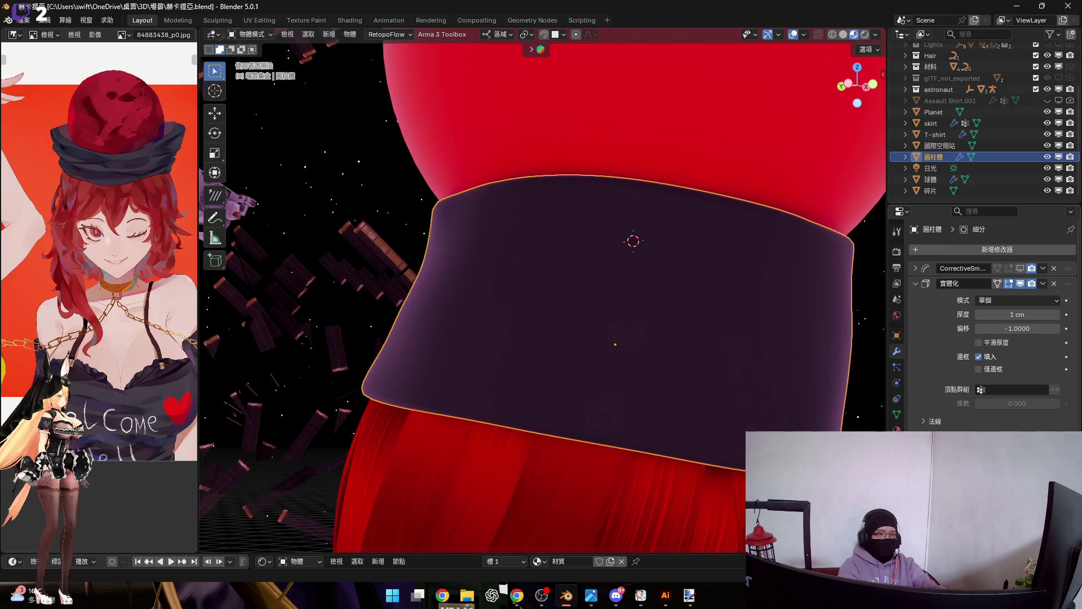
{"action": "key", "text": "Tab"}
{"action": "mouse_move", "coordinate": [597, 319]}
{"action": "middle_mouse_down"}
{"action": "mouse_move", "coordinate": [614, 314]}
{"action": "mouse_move", "coordinate": [597, 314]}
{"action": "mouse_move", "coordinate": [601, 367]}
{"action": "mouse_move", "coordinate": [587, 381]}
{"action": "mouse_move", "coordinate": [599, 323]}
{"action": "mouse_move", "coordinate": [552, 300]}
{"action": "mouse_move", "coordinate": [605, 325]}
{"action": "middle_mouse_up"}
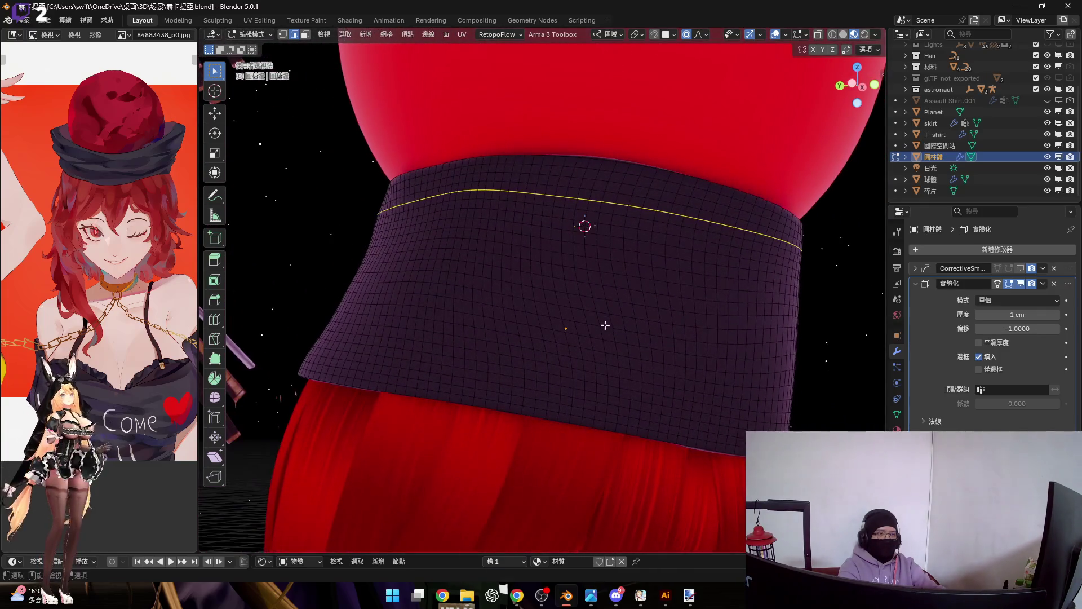
{"action": "key", "text": "Tab"}
{"action": "key", "text": "ctrl+Tab"}
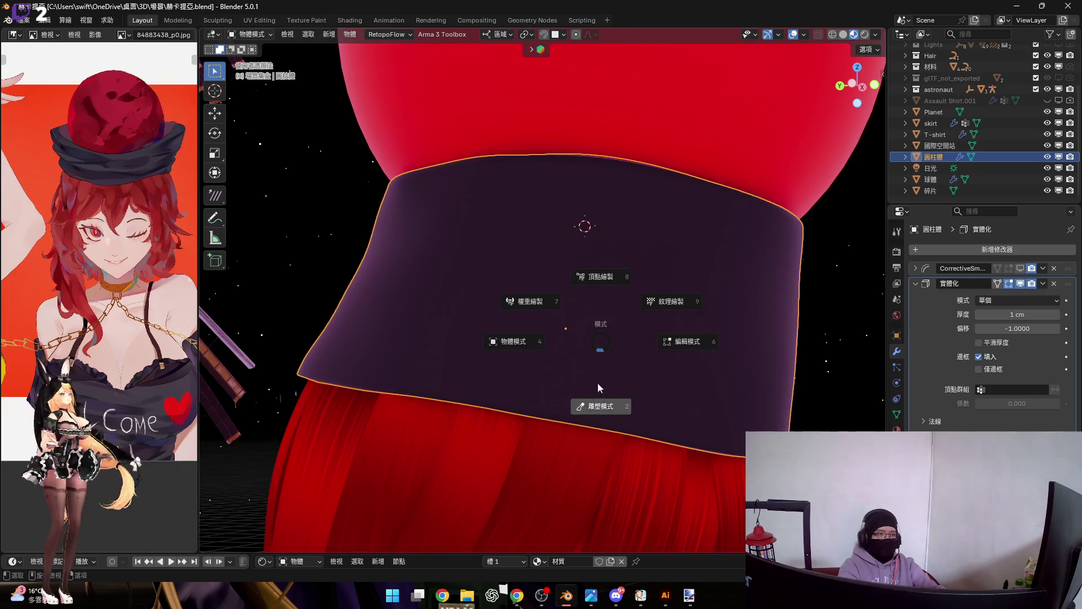
{"action": "left_click", "coordinate": [599, 406]}
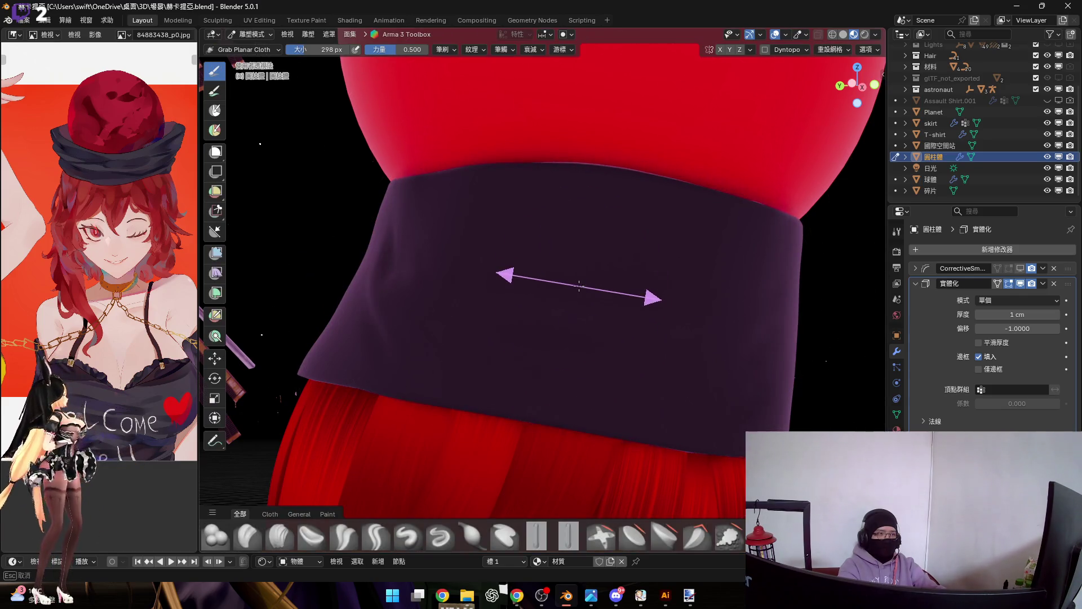
Step: Set the brush to 238 px and pull the band's cloth down into a first fold
{"action": "left_click", "coordinate": [575, 287]}
{"action": "mouse_move", "coordinate": [576, 285]}
{"action": "middle_mouse_down"}
{"action": "mouse_move", "coordinate": [551, 350]}
{"action": "mouse_move", "coordinate": [554, 333]}
{"action": "mouse_move", "coordinate": [623, 357]}
{"action": "mouse_move", "coordinate": [620, 375]}
{"action": "mouse_move", "coordinate": [587, 353]}
{"action": "mouse_move", "coordinate": [616, 335]}
{"action": "mouse_move", "coordinate": [596, 350]}
{"action": "mouse_move", "coordinate": [597, 319]}
{"action": "mouse_move", "coordinate": [582, 355]}
{"action": "mouse_move", "coordinate": [563, 360]}
{"action": "mouse_move", "coordinate": [577, 351]}
{"action": "mouse_move", "coordinate": [587, 378]}
{"action": "mouse_move", "coordinate": [611, 209]}
{"action": "middle_mouse_up"}
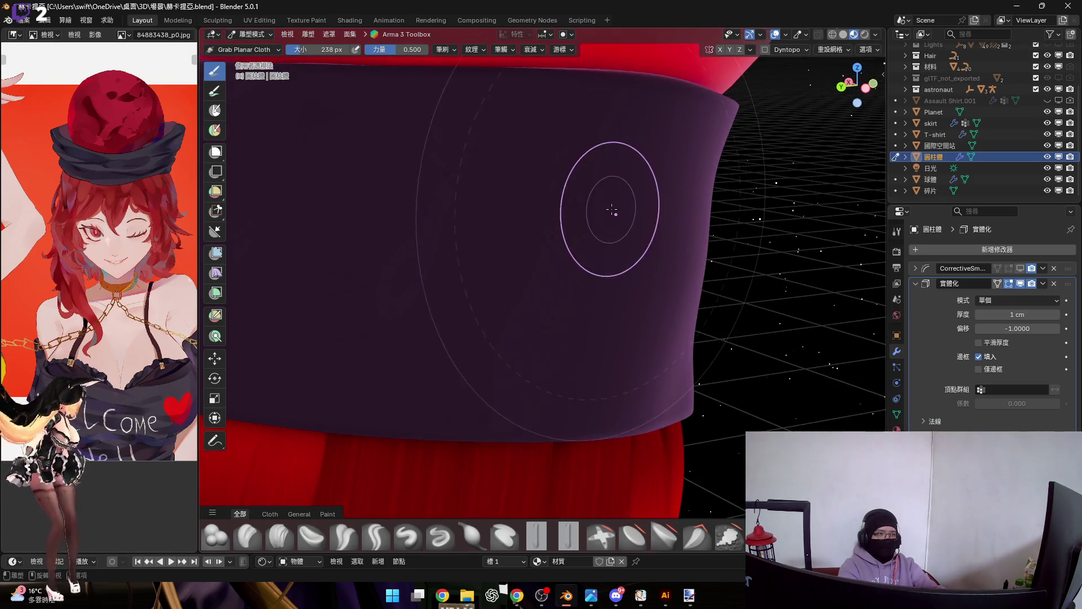
{"action": "left_click_drag", "start_coordinate": [608, 235], "coordinate": [610, 247]}
{"action": "mouse_move", "coordinate": [602, 256]}
{"action": "middle_mouse_down"}
{"action": "mouse_move", "coordinate": [563, 285]}
{"action": "mouse_move", "coordinate": [573, 285]}
{"action": "mouse_move", "coordinate": [496, 251]}
{"action": "mouse_move", "coordinate": [552, 250]}
{"action": "middle_mouse_up"}
Step: Enlarge the brush to 292 px and drag wrinkles across the band's front
{"action": "key", "text": "f"}
{"action": "left_click", "coordinate": [568, 262]}
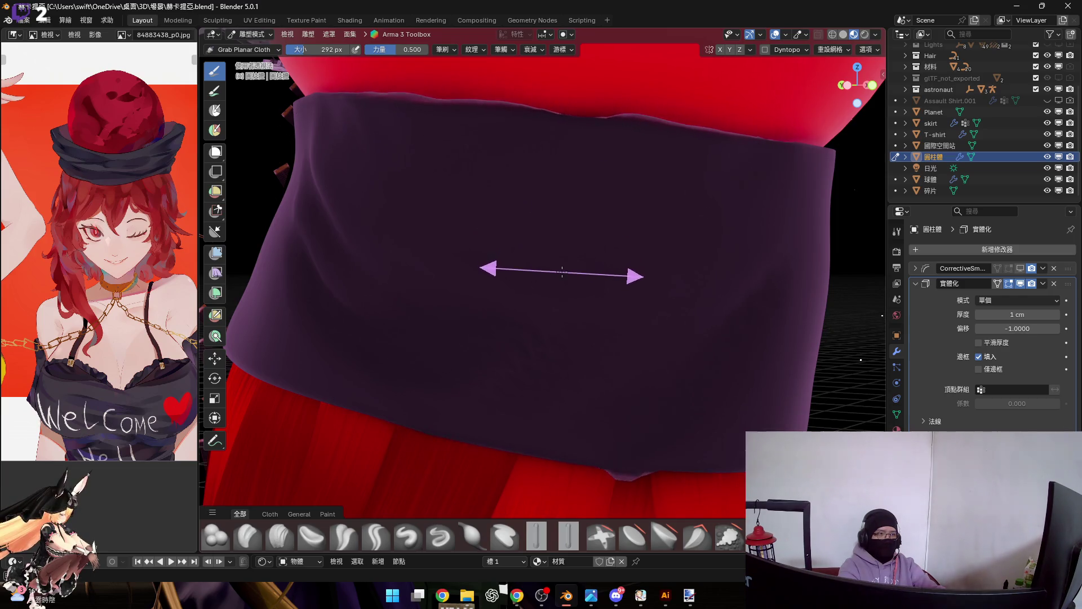
{"action": "left_click_drag", "start_coordinate": [562, 272], "coordinate": [580, 254]}
{"action": "middle_click_drag", "start_coordinate": [580, 254], "coordinate": [629, 240]}
{"action": "left_click_drag", "start_coordinate": [636, 253], "coordinate": [632, 254]}
{"action": "middle_click_drag", "start_coordinate": [631, 254], "coordinate": [601, 255]}
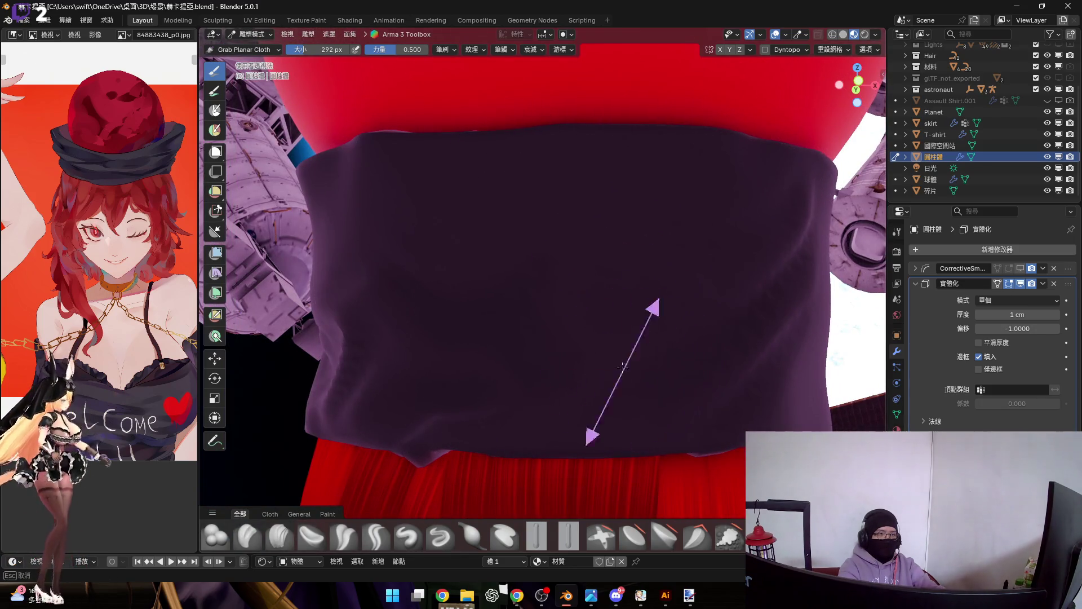
{"action": "left_click_drag", "start_coordinate": [624, 361], "coordinate": [625, 362]}
{"action": "middle_click_drag", "start_coordinate": [625, 361], "coordinate": [631, 356]}
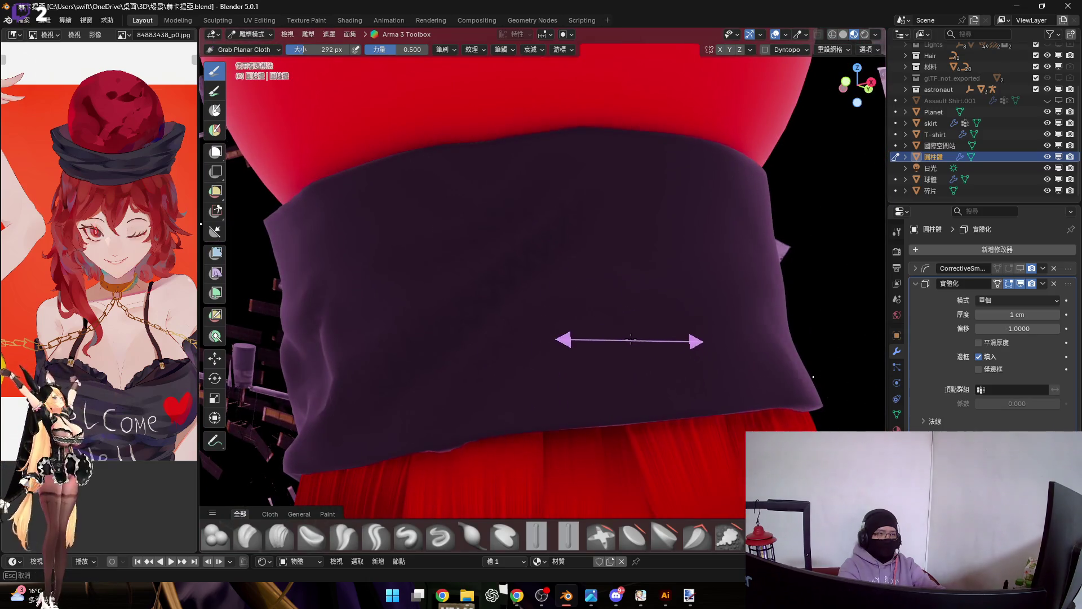
{"action": "mouse_move", "coordinate": [631, 339]}
{"action": "left_mouse_down"}
{"action": "mouse_move", "coordinate": [618, 323]}
{"action": "mouse_move", "coordinate": [618, 293]}
{"action": "left_mouse_up"}
{"action": "mouse_move", "coordinate": [619, 293]}
{"action": "middle_mouse_down"}
{"action": "mouse_move", "coordinate": [563, 309]}
{"action": "mouse_move", "coordinate": [648, 317]}
{"action": "mouse_move", "coordinate": [652, 334]}
{"action": "middle_mouse_up"}
{"action": "left_click_drag", "start_coordinate": [644, 319], "coordinate": [642, 317]}
{"action": "mouse_move", "coordinate": [642, 317]}
{"action": "middle_mouse_down"}
{"action": "mouse_move", "coordinate": [590, 306]}
{"action": "mouse_move", "coordinate": [602, 295]}
{"action": "middle_mouse_up"}
Step: Pull more diagonal folds and wrinkles into the band from several angles
{"action": "mouse_move", "coordinate": [586, 251]}
{"action": "left_mouse_down"}
{"action": "mouse_move", "coordinate": [580, 244]}
{"action": "mouse_move", "coordinate": [586, 266]}
{"action": "left_mouse_up"}
{"action": "mouse_move", "coordinate": [587, 266]}
{"action": "middle_mouse_down"}
{"action": "mouse_move", "coordinate": [633, 357]}
{"action": "mouse_move", "coordinate": [623, 348]}
{"action": "middle_mouse_up"}
{"action": "left_click_drag", "start_coordinate": [623, 348], "coordinate": [616, 337]}
{"action": "mouse_move", "coordinate": [616, 337]}
{"action": "middle_mouse_down"}
{"action": "mouse_move", "coordinate": [577, 345]}
{"action": "mouse_move", "coordinate": [617, 361]}
{"action": "middle_mouse_up"}
{"action": "left_click_drag", "start_coordinate": [617, 361], "coordinate": [617, 363]}
{"action": "mouse_move", "coordinate": [635, 348]}
{"action": "middle_mouse_down"}
{"action": "mouse_move", "coordinate": [581, 338]}
{"action": "mouse_move", "coordinate": [633, 342]}
{"action": "middle_mouse_up"}
{"action": "left_click_drag", "start_coordinate": [633, 342], "coordinate": [603, 309]}
{"action": "middle_click_drag", "start_coordinate": [604, 309], "coordinate": [624, 257]}
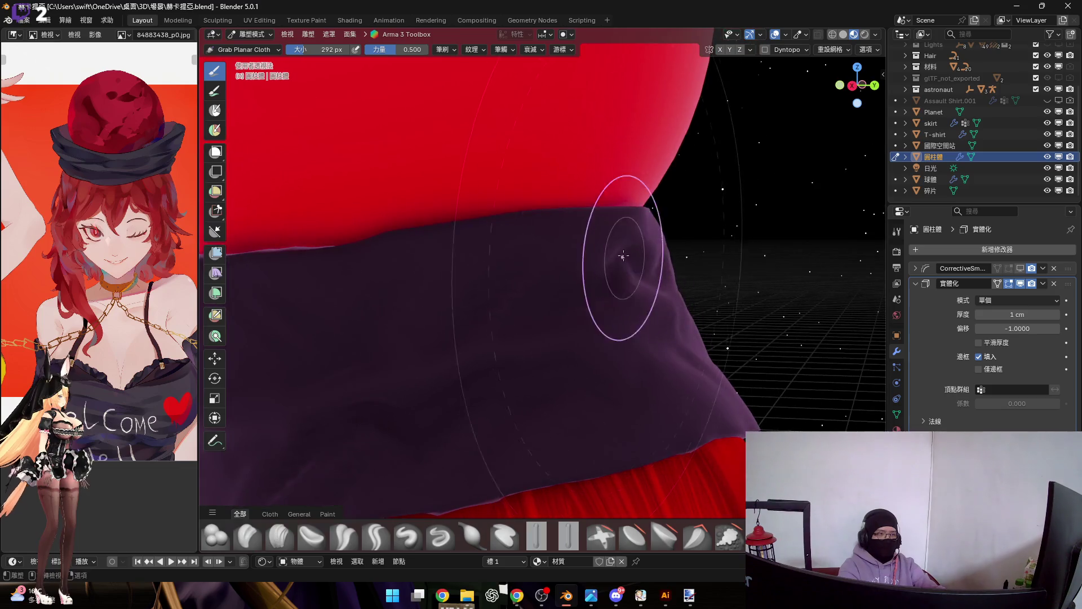
{"action": "left_click_drag", "start_coordinate": [623, 260], "coordinate": [623, 260]}
{"action": "mouse_move", "coordinate": [622, 260]}
{"action": "middle_mouse_down"}
{"action": "mouse_move", "coordinate": [648, 282]}
{"action": "mouse_move", "coordinate": [614, 313]}
{"action": "mouse_move", "coordinate": [586, 314]}
{"action": "mouse_move", "coordinate": [672, 283]}
{"action": "middle_mouse_up"}
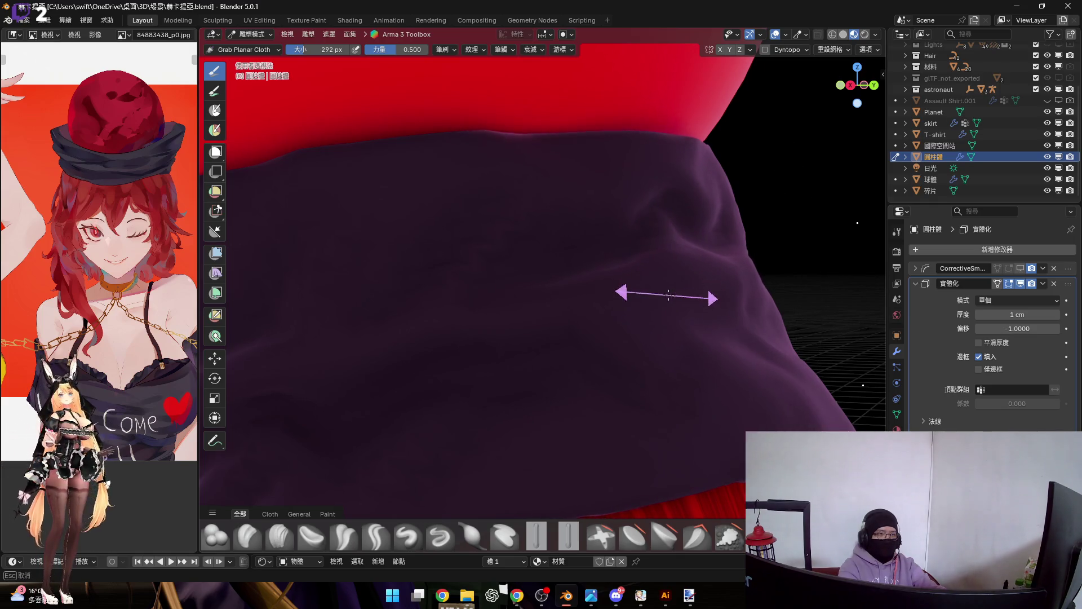
{"action": "left_click_drag", "start_coordinate": [682, 294], "coordinate": [682, 294]}
{"action": "mouse_move", "coordinate": [683, 295]}
{"action": "middle_mouse_down"}
{"action": "mouse_move", "coordinate": [700, 306]}
{"action": "mouse_move", "coordinate": [612, 300]}
{"action": "middle_mouse_up"}
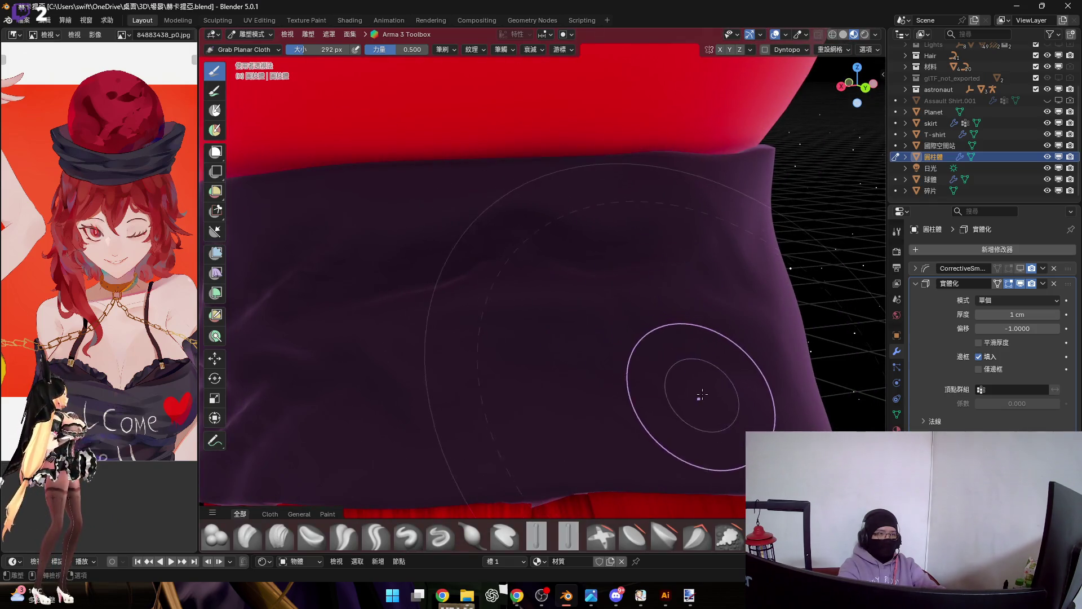
Step: Orbit around the band to inspect the new wrinkles from the side and front
{"action": "mouse_move", "coordinate": [705, 377]}
{"action": "middle_mouse_down"}
{"action": "mouse_move", "coordinate": [623, 306]}
{"action": "mouse_move", "coordinate": [609, 316]}
{"action": "mouse_move", "coordinate": [644, 306]}
{"action": "mouse_move", "coordinate": [664, 278]}
{"action": "middle_mouse_up"}
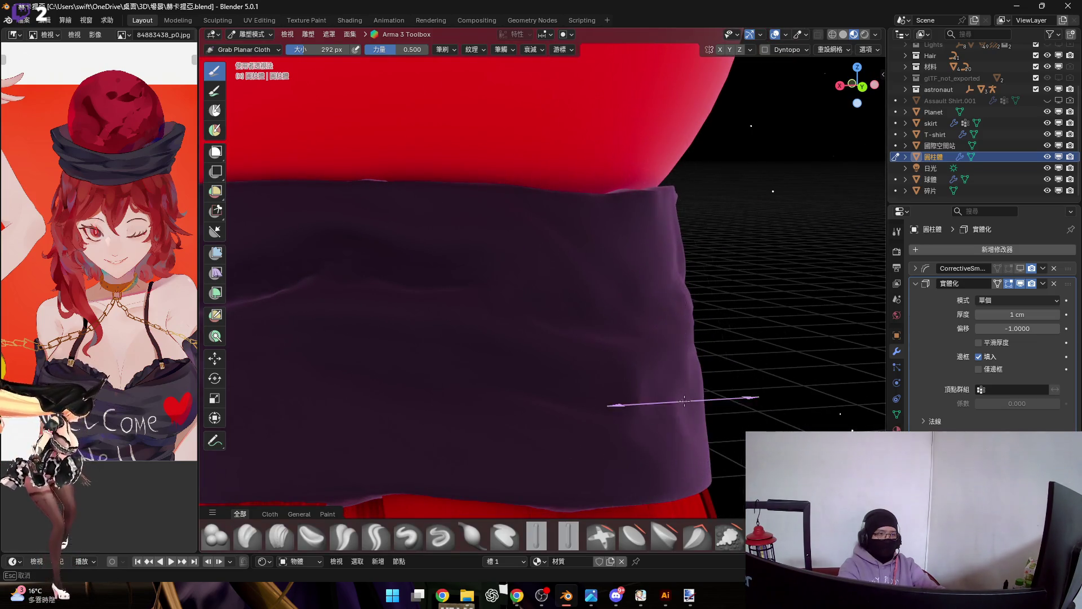
{"action": "middle_click_drag", "start_coordinate": [689, 378], "coordinate": [652, 359]}
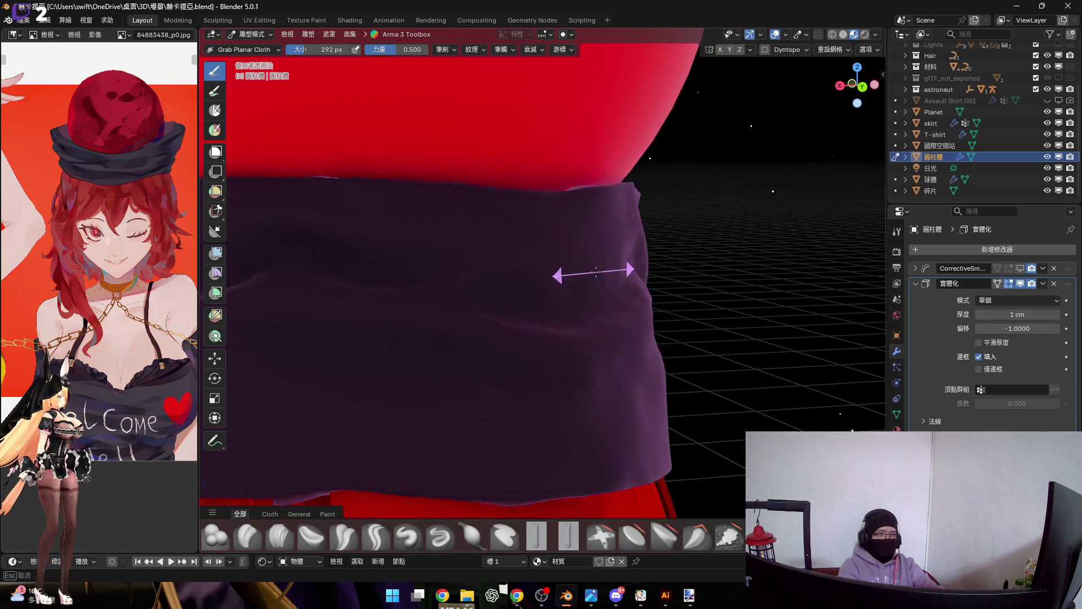
{"action": "middle_click_drag", "start_coordinate": [614, 382], "coordinate": [582, 321]}
{"action": "middle_click_drag", "start_coordinate": [571, 365], "coordinate": [614, 344]}
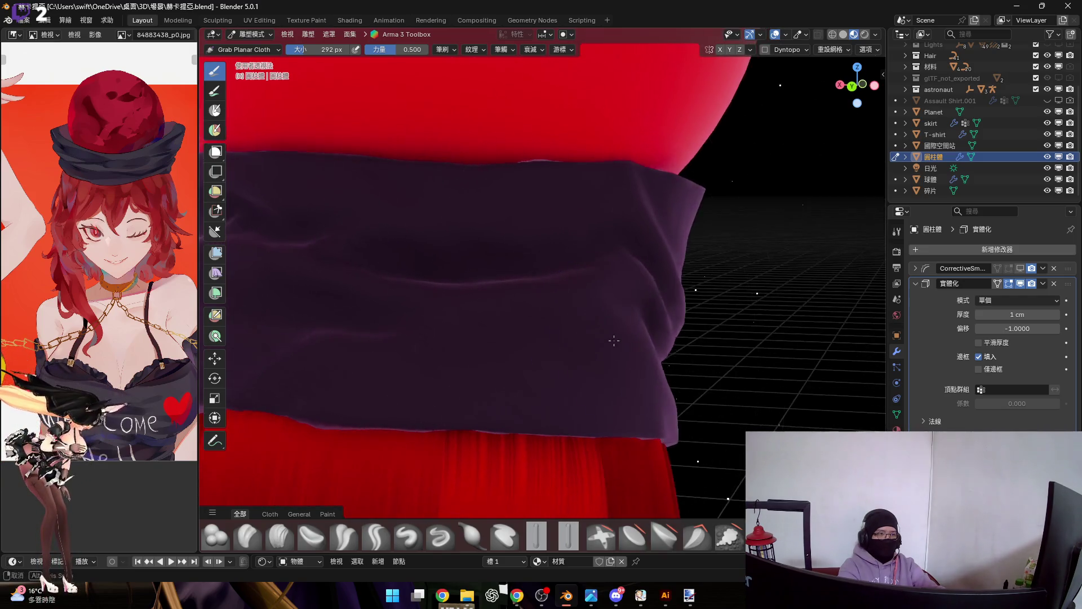
Step: Zoom in, shift the band's cloth up over the sphere, then pick the Elastic Grab brush
{"action": "mouse_move", "coordinate": [583, 223]}
{"action": "middle_mouse_down"}
{"action": "mouse_move", "coordinate": [586, 234]}
{"action": "mouse_move", "coordinate": [643, 241]}
{"action": "mouse_move", "coordinate": [591, 295]}
{"action": "mouse_move", "coordinate": [572, 344]}
{"action": "mouse_move", "coordinate": [628, 316]}
{"action": "mouse_move", "coordinate": [557, 290]}
{"action": "mouse_move", "coordinate": [607, 325]}
{"action": "mouse_move", "coordinate": [551, 367]}
{"action": "mouse_move", "coordinate": [623, 345]}
{"action": "mouse_move", "coordinate": [626, 267]}
{"action": "middle_mouse_up"}
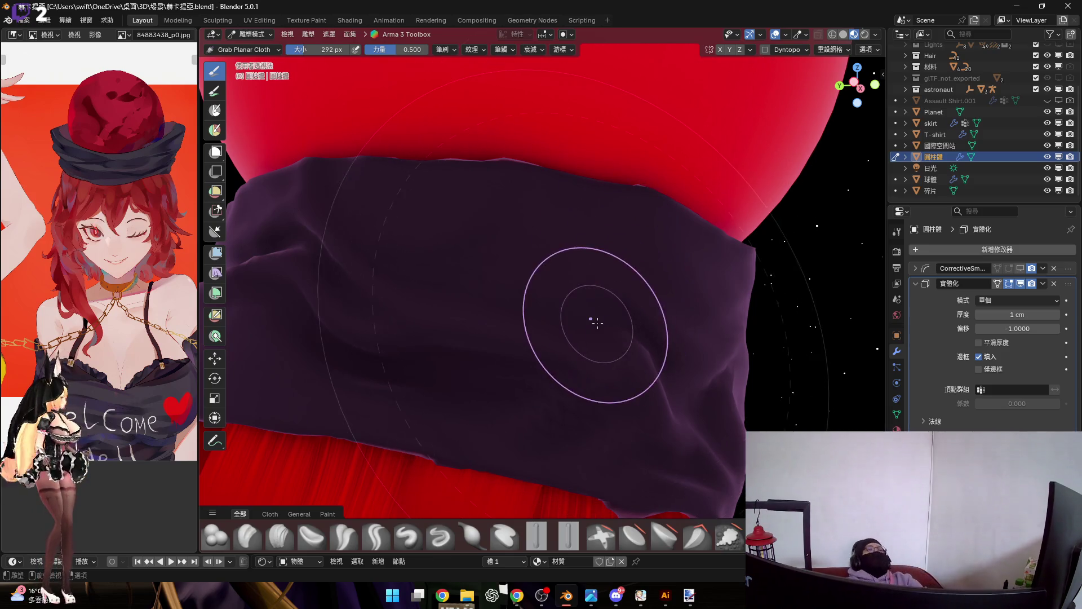
{"action": "middle_click_drag", "start_coordinate": [659, 336], "coordinate": [651, 261], "text": "ctrl"}
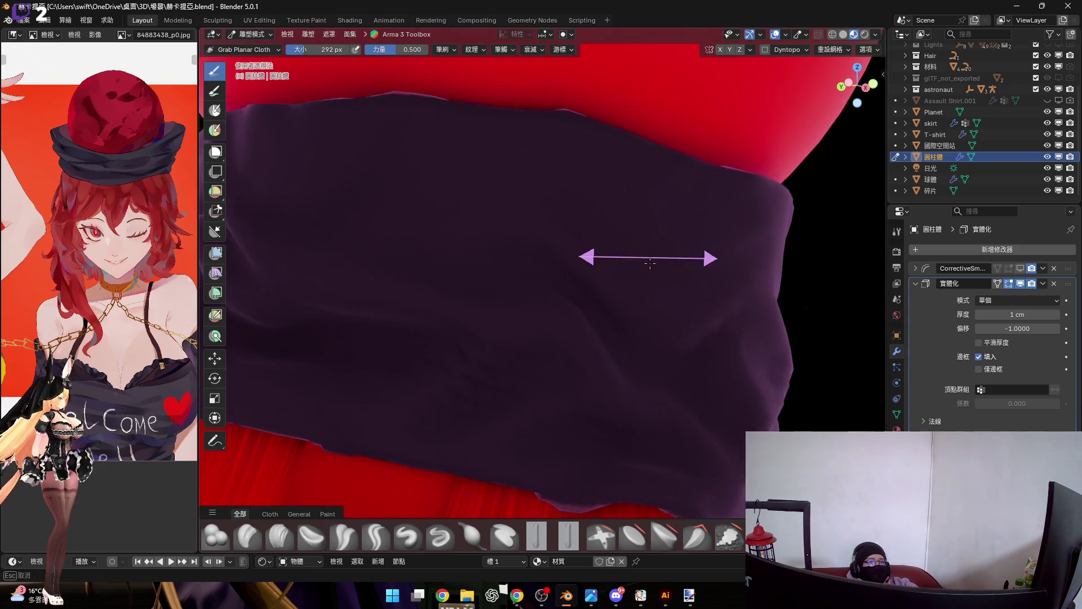
{"action": "left_click_drag", "start_coordinate": [656, 356], "coordinate": [631, 387]}
{"action": "mouse_move", "coordinate": [634, 373]}
{"action": "middle_mouse_down"}
{"action": "mouse_move", "coordinate": [640, 346]}
{"action": "mouse_move", "coordinate": [579, 271]}
{"action": "mouse_move", "coordinate": [628, 248]}
{"action": "mouse_move", "coordinate": [665, 183]}
{"action": "middle_mouse_up"}
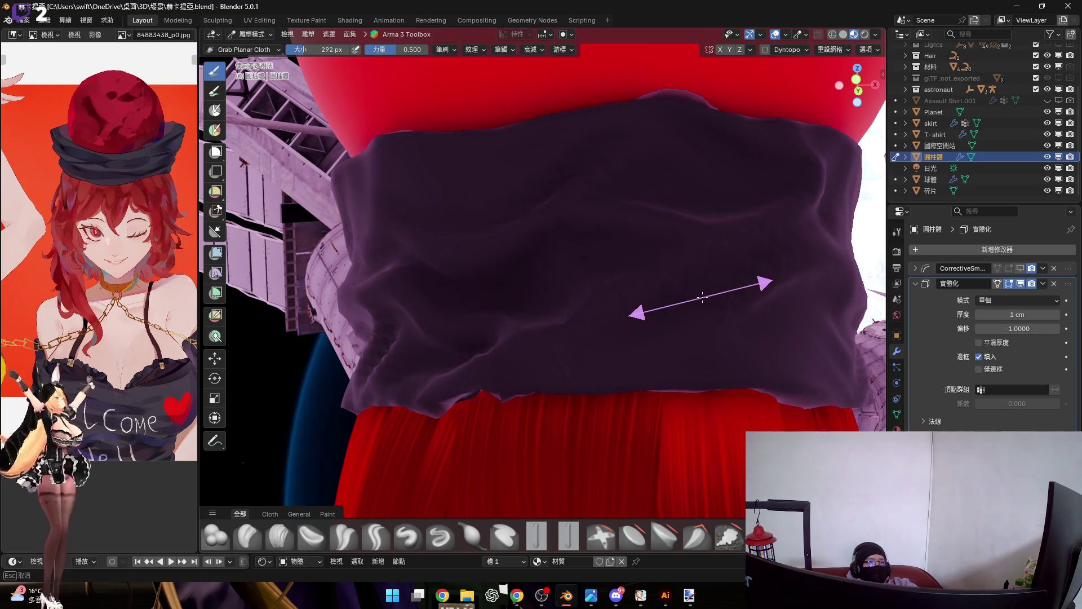
{"action": "mouse_move", "coordinate": [637, 314]}
{"action": "middle_mouse_down"}
{"action": "mouse_move", "coordinate": [587, 282]}
{"action": "mouse_move", "coordinate": [664, 316]}
{"action": "mouse_move", "coordinate": [657, 331]}
{"action": "mouse_move", "coordinate": [590, 318]}
{"action": "mouse_move", "coordinate": [645, 282]}
{"action": "mouse_move", "coordinate": [584, 273]}
{"action": "middle_mouse_up"}
{"action": "middle_click_drag", "start_coordinate": [530, 225], "coordinate": [514, 233]}
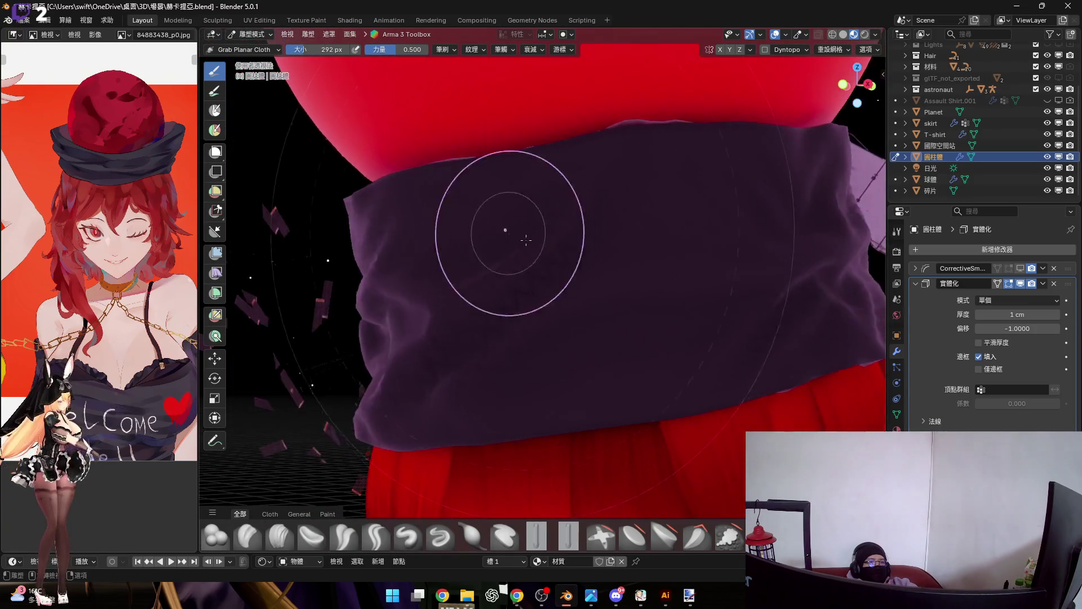
{"action": "mouse_move", "coordinate": [634, 342]}
{"action": "middle_mouse_down"}
{"action": "mouse_move", "coordinate": [592, 343]}
{"action": "mouse_move", "coordinate": [559, 321]}
{"action": "mouse_move", "coordinate": [659, 273]}
{"action": "mouse_move", "coordinate": [537, 311]}
{"action": "mouse_move", "coordinate": [592, 289]}
{"action": "mouse_move", "coordinate": [580, 282]}
{"action": "mouse_move", "coordinate": [622, 287]}
{"action": "middle_mouse_up"}
{"action": "left_click", "coordinate": [728, 536]}
Step: Orbit and zoom the view to look along the band's lower edge and skirt
{"action": "scroll", "coordinate": [592, 284], "scroll_direction": "up", "scroll_amount": 2}
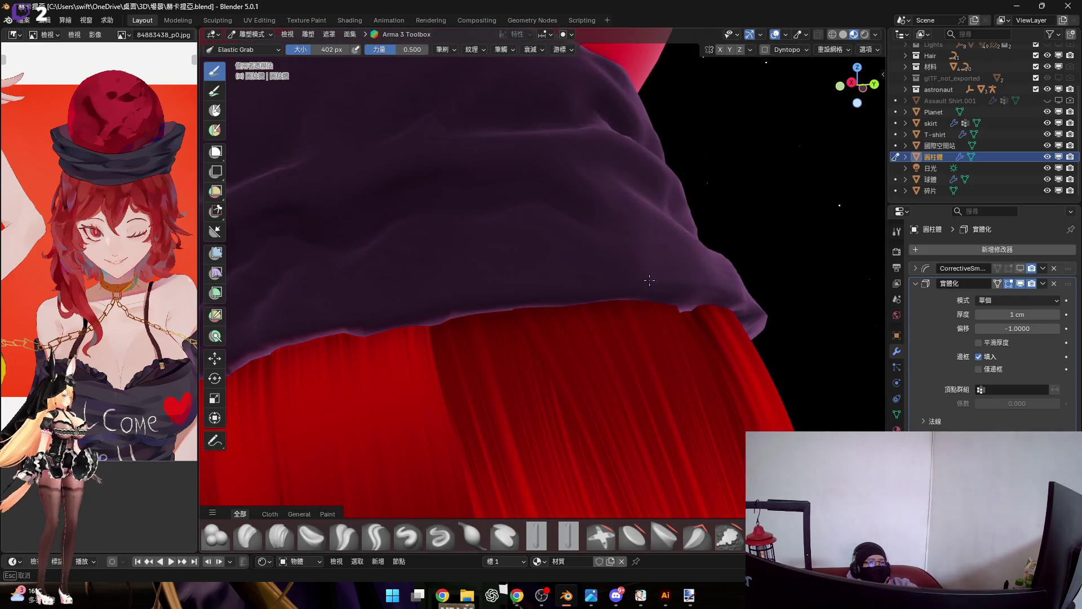
{"action": "mouse_move", "coordinate": [697, 279]}
{"action": "middle_mouse_down"}
{"action": "mouse_move", "coordinate": [589, 293]}
{"action": "mouse_move", "coordinate": [501, 338]}
{"action": "mouse_move", "coordinate": [550, 265]}
{"action": "mouse_move", "coordinate": [531, 297]}
{"action": "mouse_move", "coordinate": [592, 266]}
{"action": "mouse_move", "coordinate": [652, 309]}
{"action": "mouse_move", "coordinate": [586, 285]}
{"action": "mouse_move", "coordinate": [671, 279]}
{"action": "mouse_move", "coordinate": [596, 290]}
{"action": "mouse_move", "coordinate": [609, 282]}
{"action": "mouse_move", "coordinate": [585, 309]}
{"action": "mouse_move", "coordinate": [648, 285]}
{"action": "mouse_move", "coordinate": [560, 285]}
{"action": "mouse_move", "coordinate": [587, 314]}
{"action": "mouse_move", "coordinate": [646, 275]}
{"action": "mouse_move", "coordinate": [627, 266]}
{"action": "mouse_move", "coordinate": [592, 316]}
{"action": "mouse_move", "coordinate": [624, 295]}
{"action": "mouse_move", "coordinate": [597, 278]}
{"action": "middle_mouse_up"}
{"action": "mouse_move", "coordinate": [532, 282]}
{"action": "middle_mouse_down"}
{"action": "mouse_move", "coordinate": [635, 282]}
{"action": "mouse_move", "coordinate": [553, 278]}
{"action": "middle_mouse_up"}
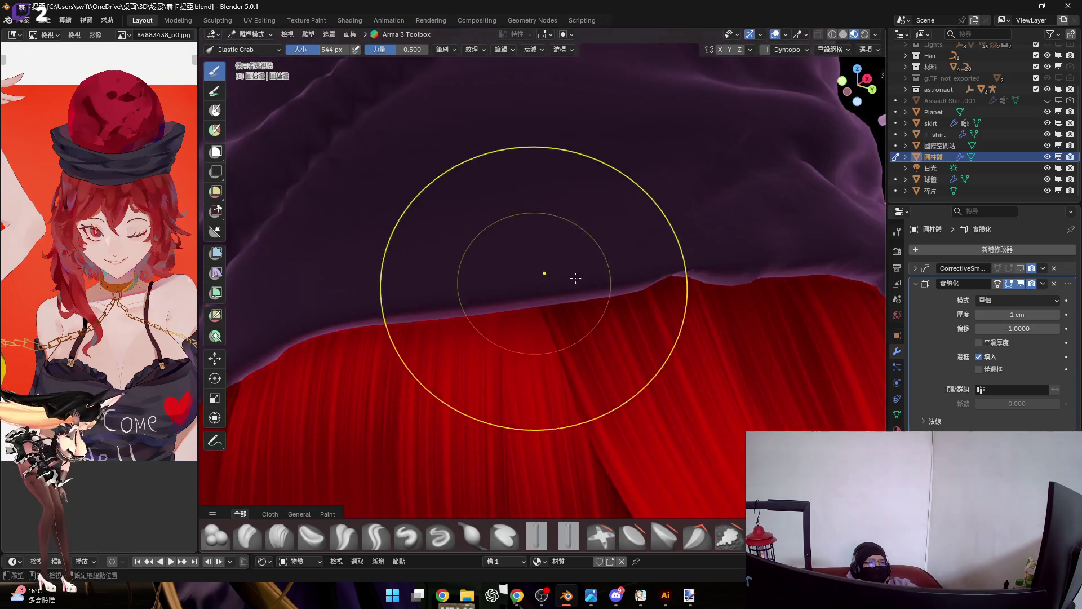
{"action": "mouse_move", "coordinate": [657, 267]}
{"action": "middle_mouse_down"}
{"action": "mouse_move", "coordinate": [513, 285]}
{"action": "mouse_move", "coordinate": [623, 284]}
{"action": "middle_mouse_up"}
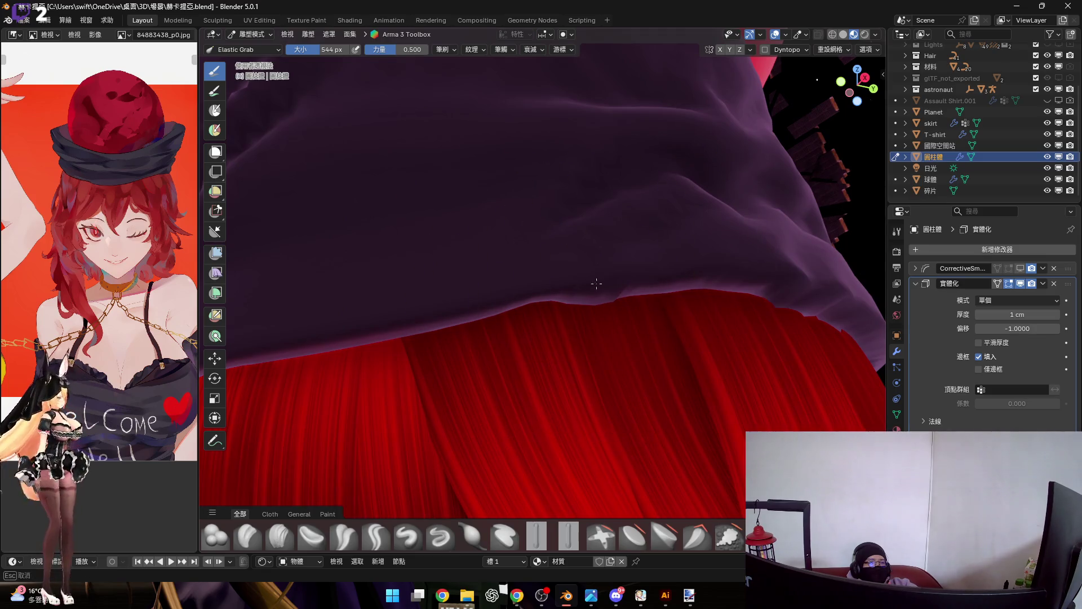
{"action": "scroll", "coordinate": [347, 537], "scroll_direction": "down", "scroll_amount": 2}
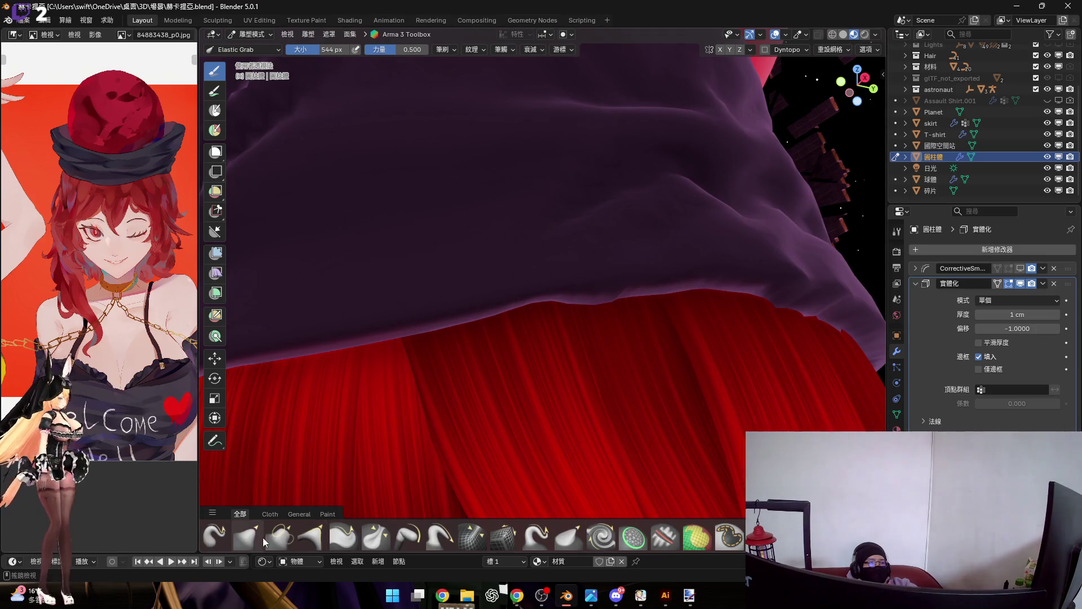
{"action": "scroll", "coordinate": [503, 332], "scroll_direction": "down", "scroll_amount": 1}
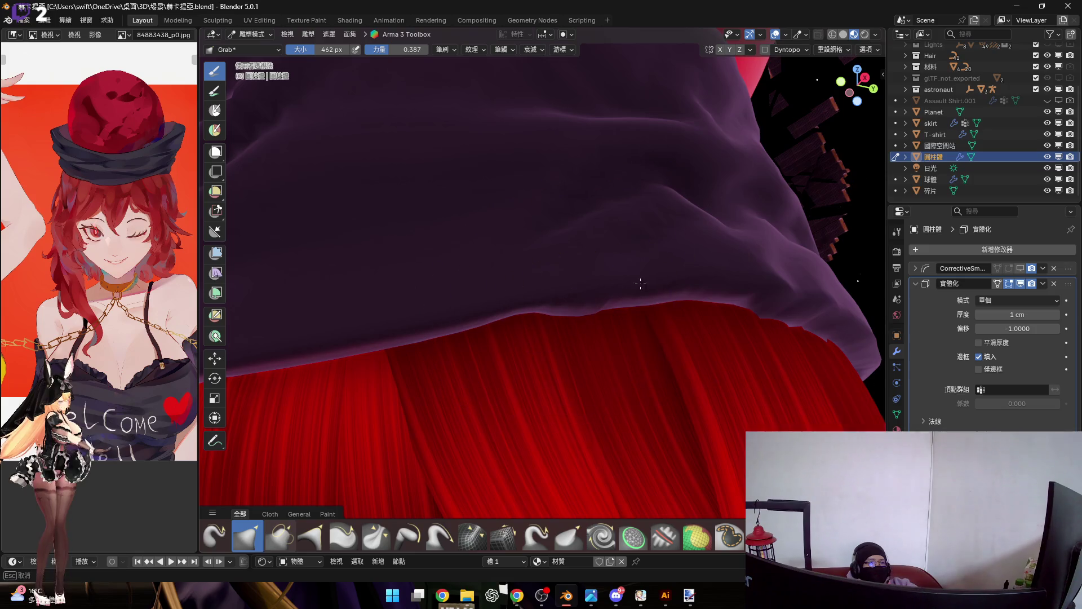
Step: Orbit around the band's side and zoom out to frame the band head-on above the hair
{"action": "mouse_move", "coordinate": [532, 285]}
{"action": "middle_mouse_down"}
{"action": "mouse_move", "coordinate": [609, 282]}
{"action": "mouse_move", "coordinate": [565, 278]}
{"action": "mouse_move", "coordinate": [524, 297]}
{"action": "mouse_move", "coordinate": [665, 289]}
{"action": "middle_mouse_up"}
{"action": "mouse_move", "coordinate": [470, 299]}
{"action": "middle_mouse_down"}
{"action": "mouse_move", "coordinate": [621, 273]}
{"action": "mouse_move", "coordinate": [623, 286]}
{"action": "mouse_move", "coordinate": [531, 314]}
{"action": "mouse_move", "coordinate": [596, 283]}
{"action": "mouse_move", "coordinate": [589, 295]}
{"action": "middle_mouse_up"}
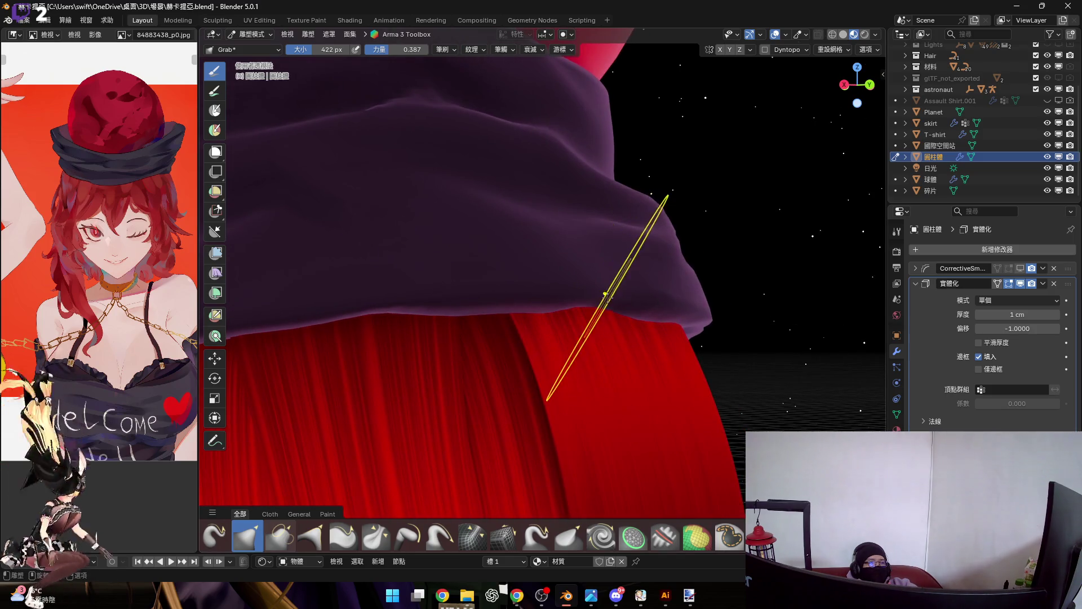
{"action": "scroll", "coordinate": [599, 278], "scroll_direction": "down", "scroll_amount": 3}
{"action": "scroll", "coordinate": [611, 314], "scroll_direction": "down", "scroll_amount": 2}
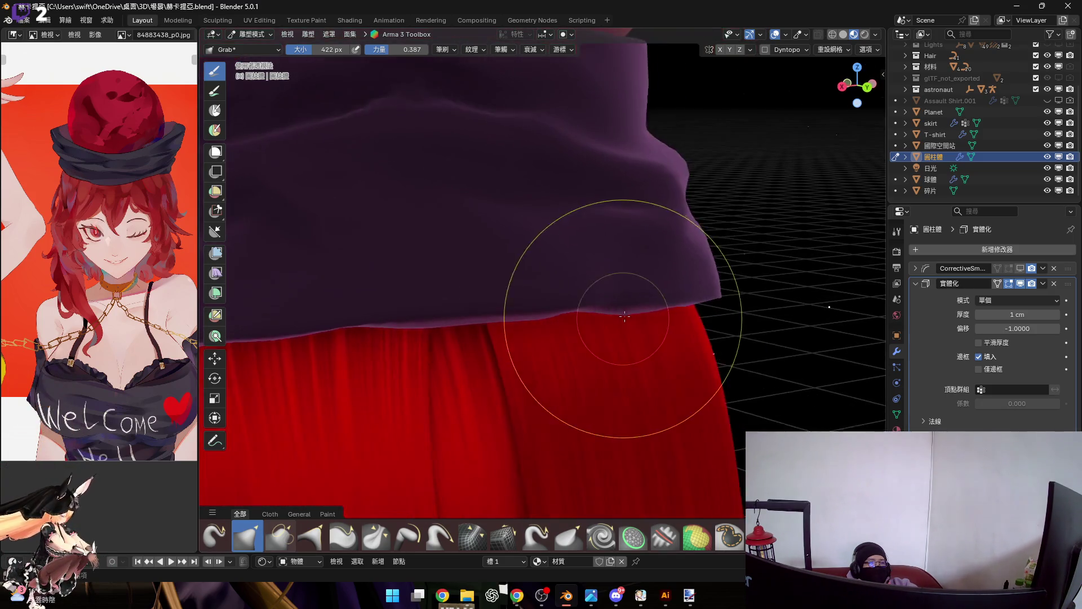
{"action": "middle_click_drag", "start_coordinate": [650, 303], "coordinate": [579, 287]}
{"action": "mouse_move", "coordinate": [683, 302]}
{"action": "middle_mouse_down"}
{"action": "mouse_move", "coordinate": [695, 289]}
{"action": "mouse_move", "coordinate": [616, 307]}
{"action": "mouse_move", "coordinate": [665, 280]}
{"action": "mouse_move", "coordinate": [623, 282]}
{"action": "mouse_move", "coordinate": [624, 317]}
{"action": "mouse_move", "coordinate": [705, 330]}
{"action": "mouse_move", "coordinate": [648, 316]}
{"action": "mouse_move", "coordinate": [665, 340]}
{"action": "mouse_move", "coordinate": [640, 314]}
{"action": "mouse_move", "coordinate": [716, 335]}
{"action": "mouse_move", "coordinate": [688, 336]}
{"action": "mouse_move", "coordinate": [623, 399]}
{"action": "mouse_move", "coordinate": [648, 414]}
{"action": "mouse_move", "coordinate": [713, 381]}
{"action": "mouse_move", "coordinate": [596, 366]}
{"action": "mouse_move", "coordinate": [620, 285]}
{"action": "middle_mouse_up"}
{"action": "scroll", "coordinate": [616, 307], "scroll_direction": "up", "scroll_amount": 2}
{"action": "scroll", "coordinate": [596, 365], "scroll_direction": "down", "scroll_amount": 3}
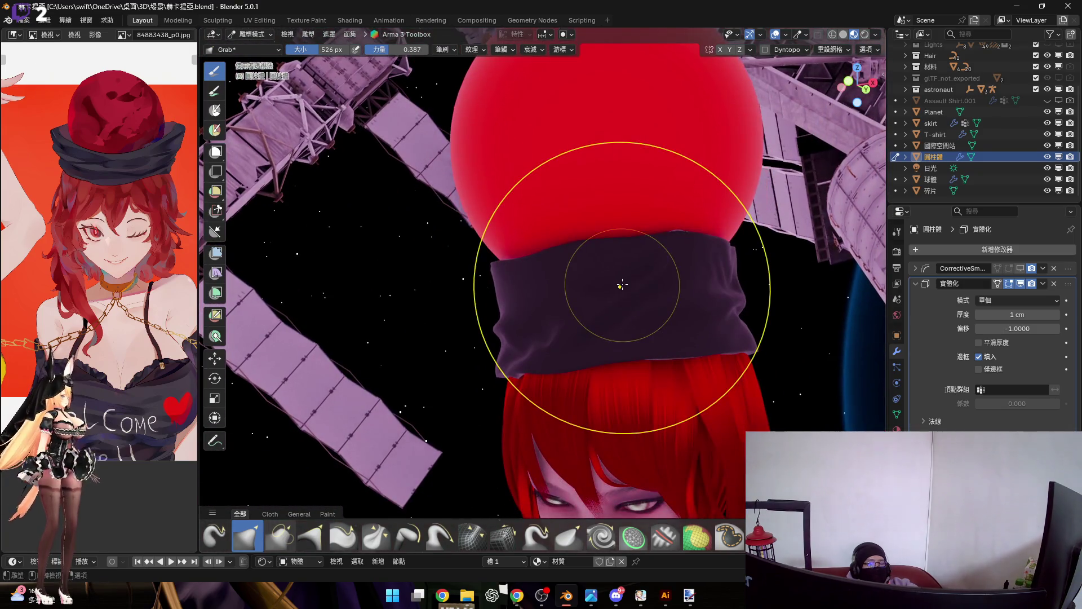
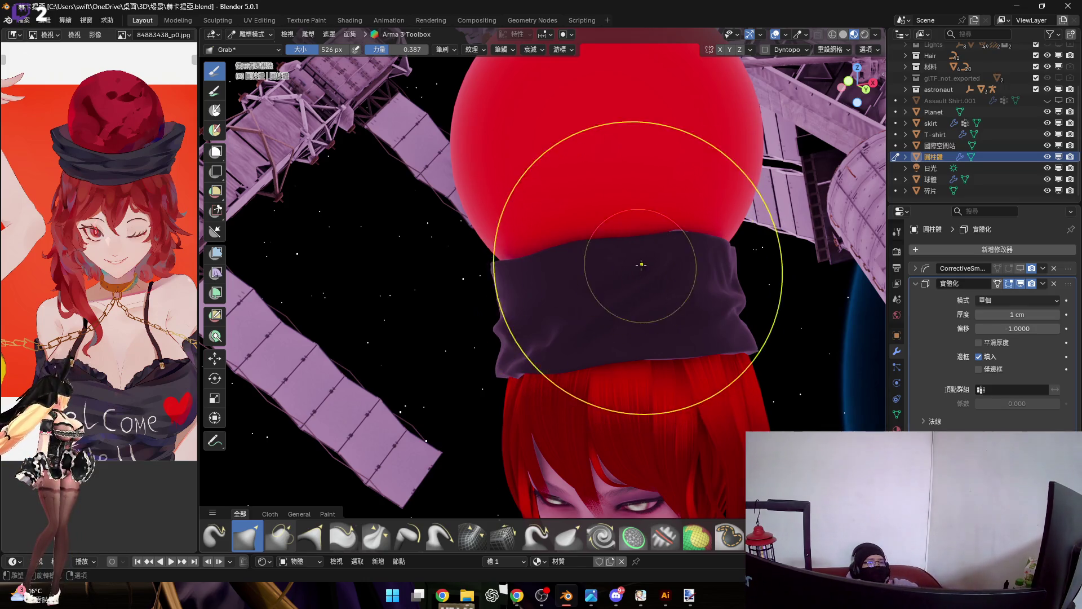
Step: Leave Sculpt Mode for Object Mode and view the red sphere from the front
{"action": "scroll", "coordinate": [584, 266], "scroll_direction": "down", "scroll_amount": 3}
{"action": "middle_click_drag", "start_coordinate": [666, 235], "coordinate": [675, 250]}
{"action": "key", "text": "ctrl+Tab"}
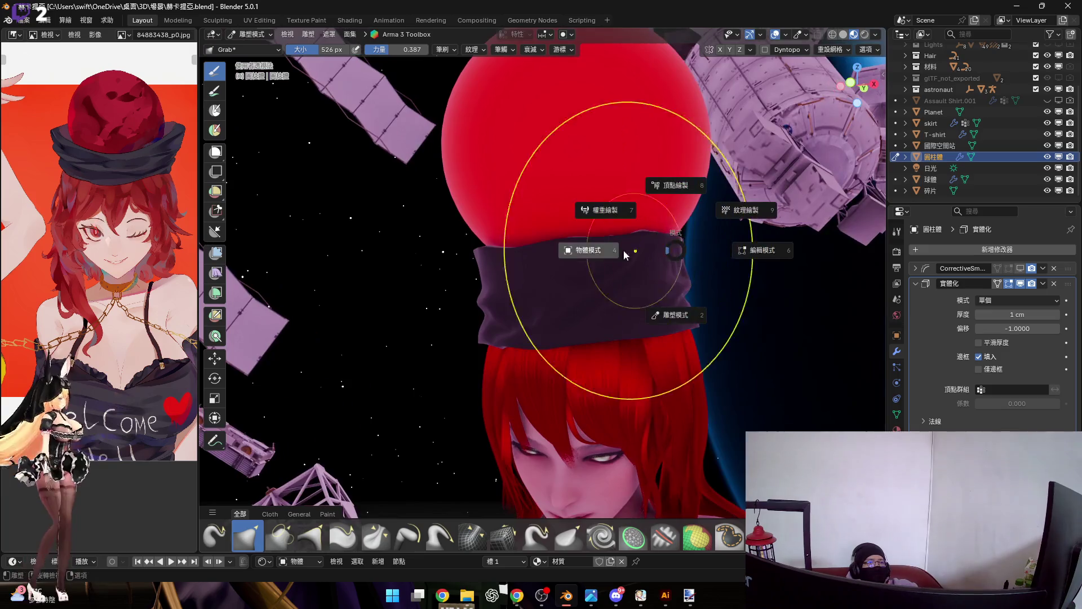
{"action": "left_click", "coordinate": [658, 218]}
{"action": "left_click", "coordinate": [699, 147]}
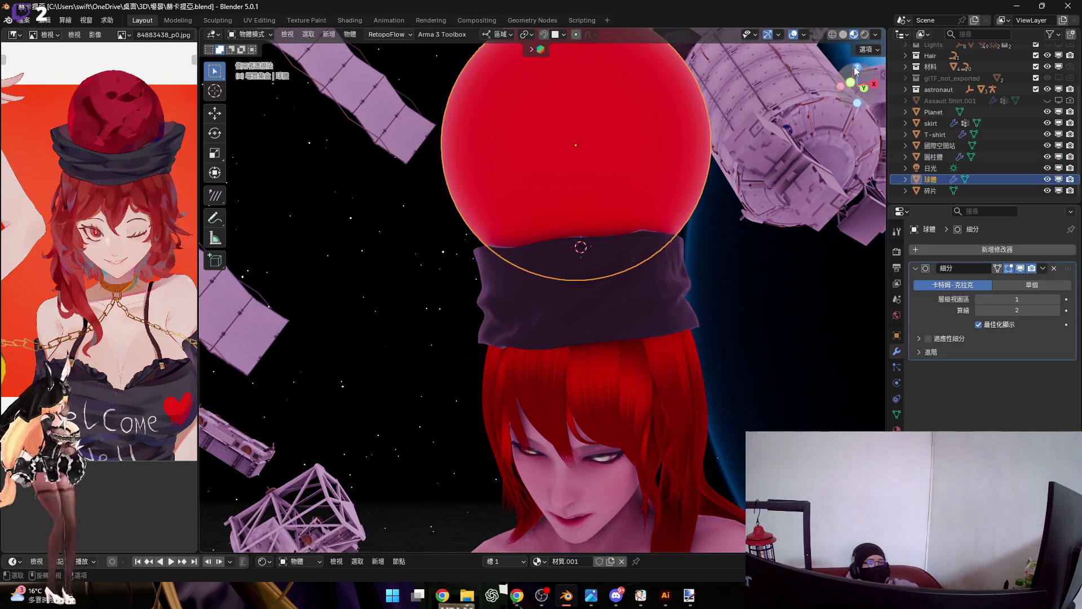
{"action": "left_click", "coordinate": [850, 85]}
{"action": "scroll", "coordinate": [603, 245], "scroll_direction": "up", "scroll_amount": 3}
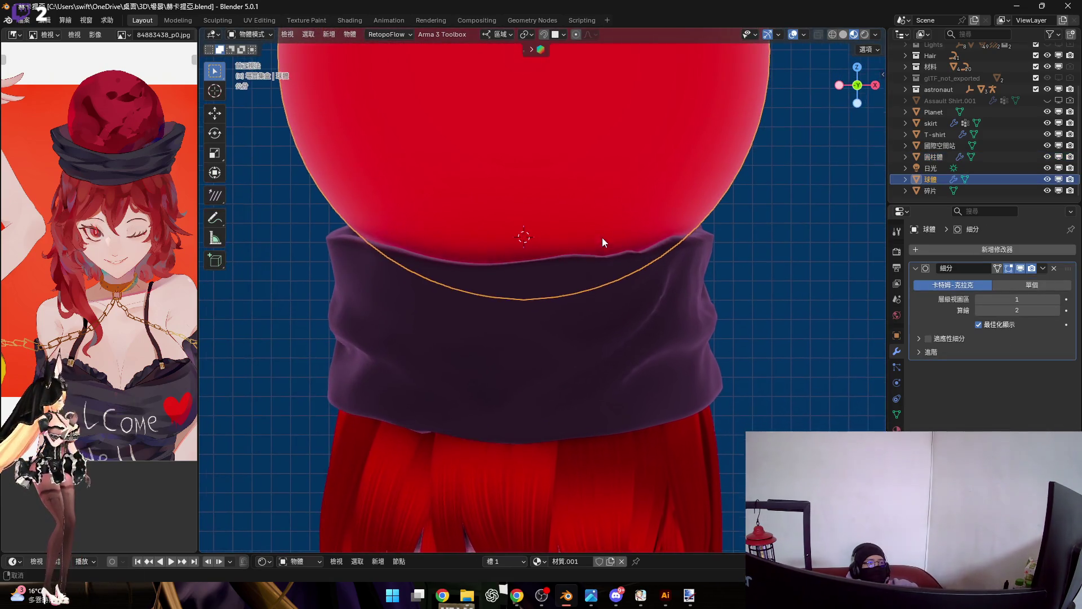
Step: Select the dark cloth band beneath the sphere and put it in Edit Mode
{"action": "left_click", "coordinate": [707, 242]}
{"action": "key", "text": "ctrl+Tab"}
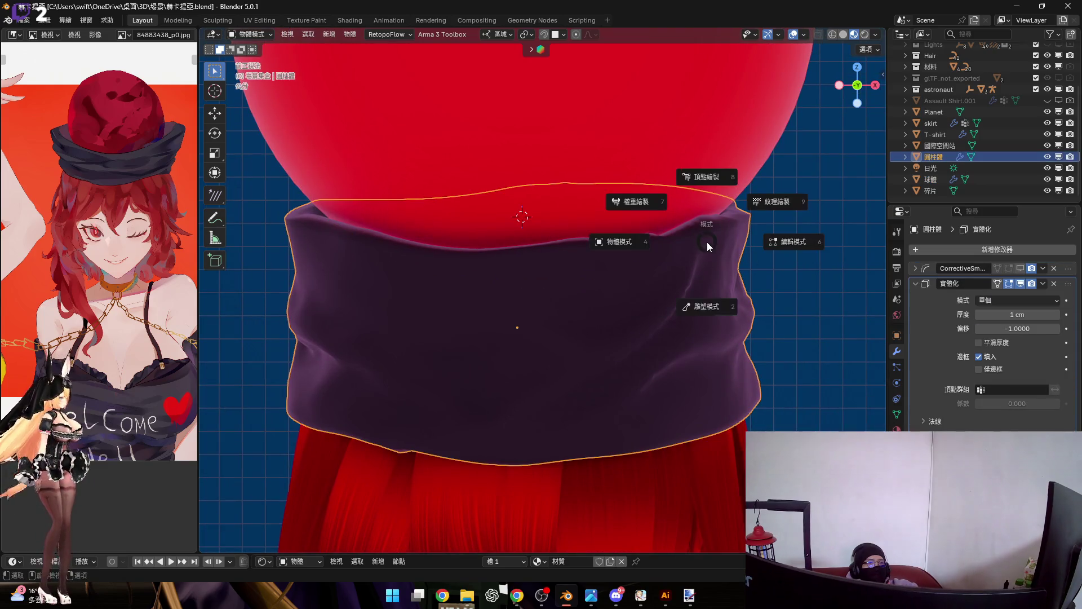
{"action": "left_click", "coordinate": [706, 304]}
{"action": "middle_click_drag", "start_coordinate": [712, 290], "coordinate": [627, 262]}
{"action": "key", "text": "Tab"}
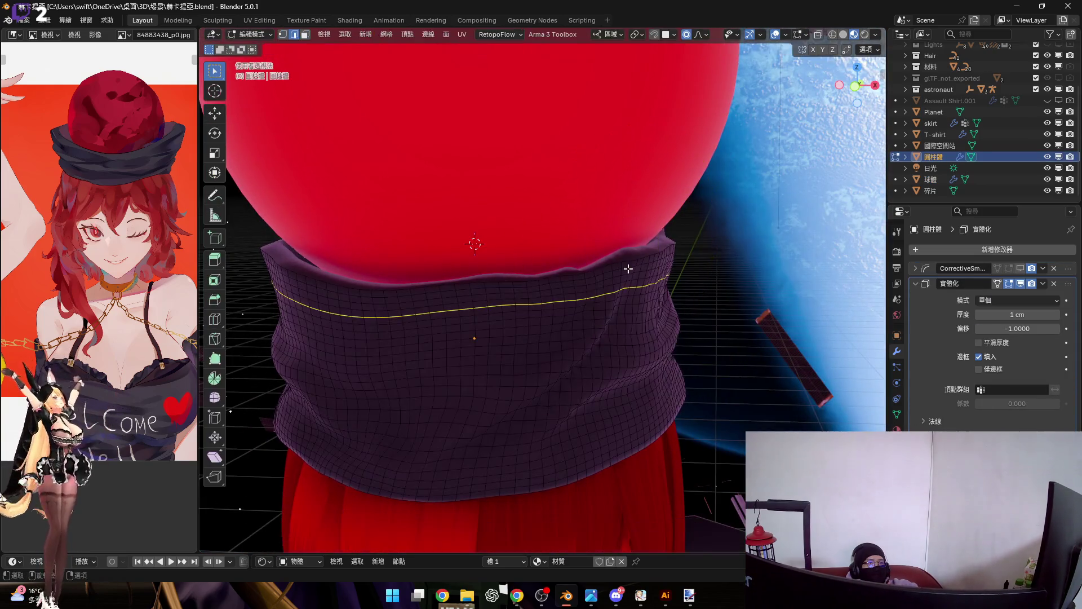
Step: Scale the band's top edge loop outward to about 1.22 with proportional editing
{"action": "scroll", "coordinate": [660, 275], "scroll_direction": "up", "scroll_amount": 3}
{"action": "scroll", "coordinate": [649, 248], "scroll_direction": "down", "scroll_amount": 5}
{"action": "middle_click_drag", "start_coordinate": [647, 268], "coordinate": [713, 237]}
{"action": "scroll", "coordinate": [713, 237], "scroll_direction": "down", "scroll_amount": 10}
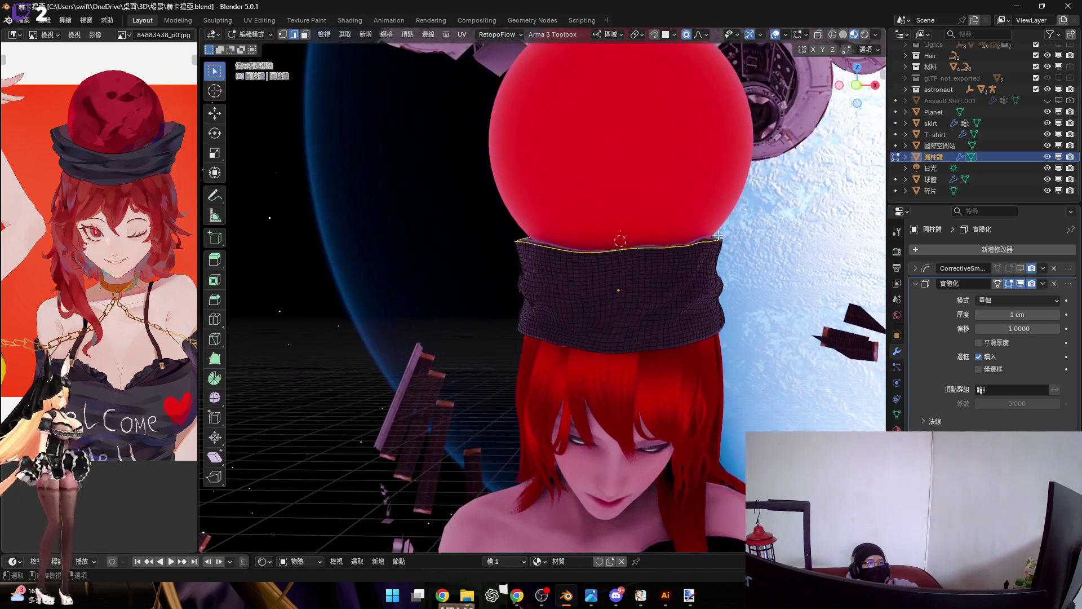
{"action": "scroll", "coordinate": [699, 258], "scroll_direction": "up", "scroll_amount": 5}
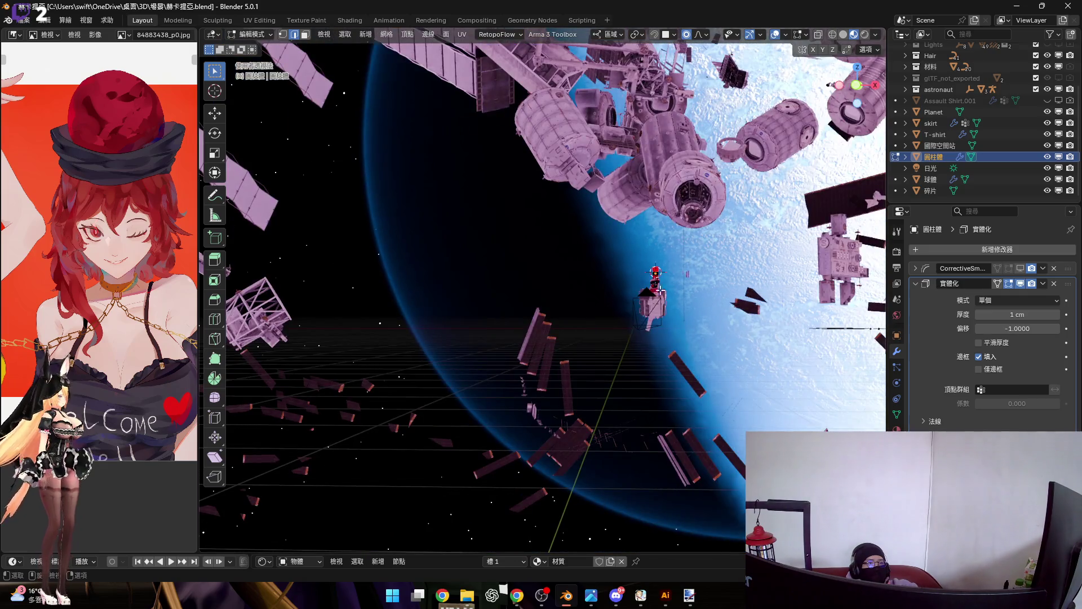
{"action": "scroll", "coordinate": [657, 292], "scroll_direction": "down", "scroll_amount": 8}
{"action": "scroll", "coordinate": [637, 272], "scroll_direction": "up", "scroll_amount": 8}
{"action": "middle_click_drag", "start_coordinate": [637, 273], "coordinate": [598, 272]}
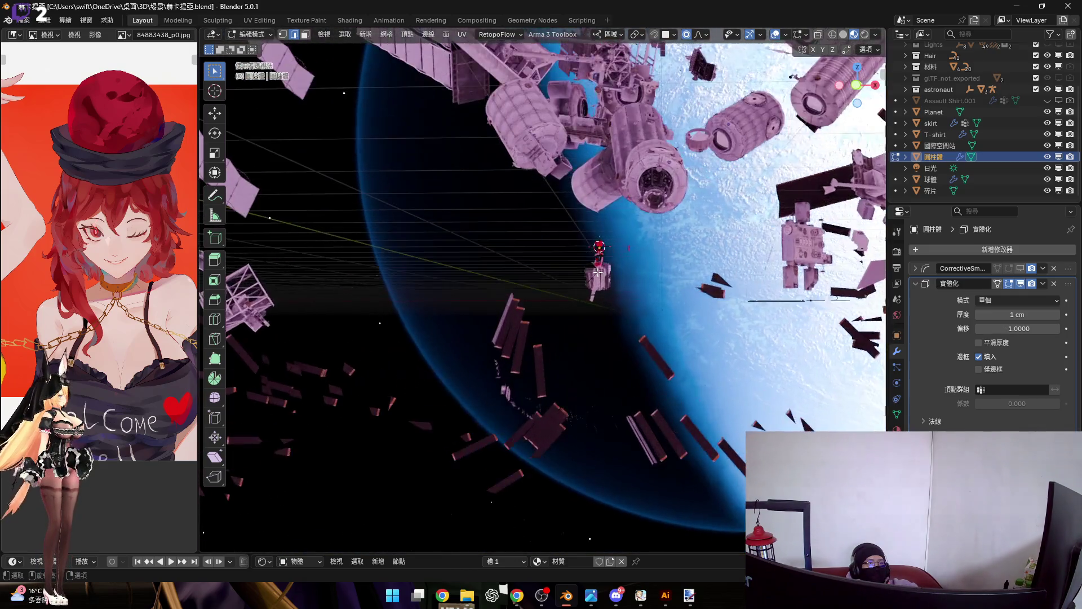
{"action": "scroll", "coordinate": [598, 272], "scroll_direction": "down", "scroll_amount": 8}
{"action": "scroll", "coordinate": [597, 248], "scroll_direction": "up", "scroll_amount": 8}
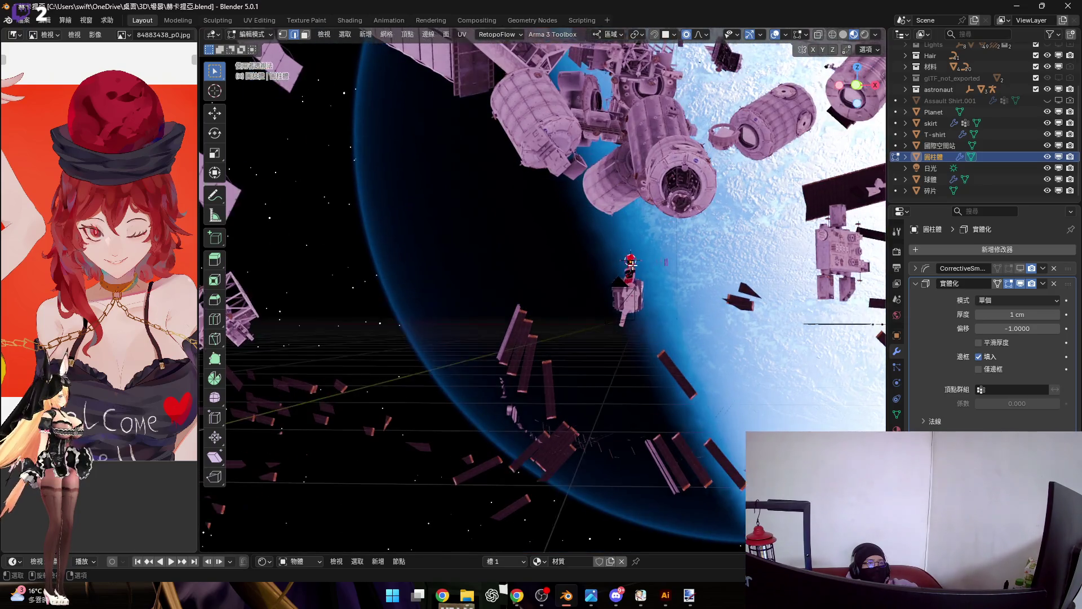
{"action": "scroll", "coordinate": [631, 259], "scroll_direction": "up", "scroll_amount": 8}
{"action": "scroll", "coordinate": [631, 256], "scroll_direction": "up", "scroll_amount": 5}
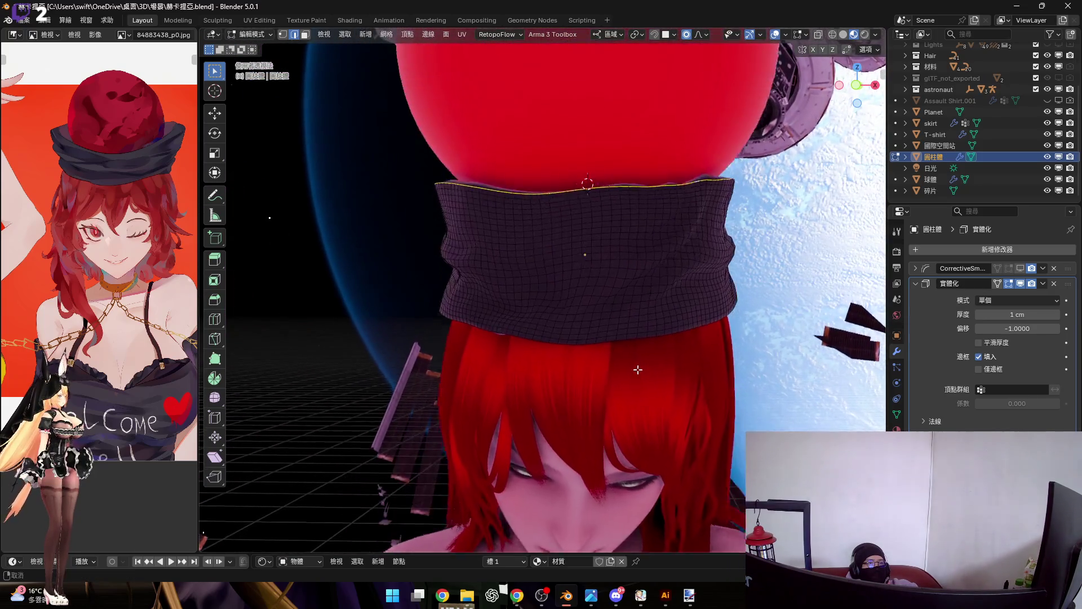
{"action": "key", "text": "s"}
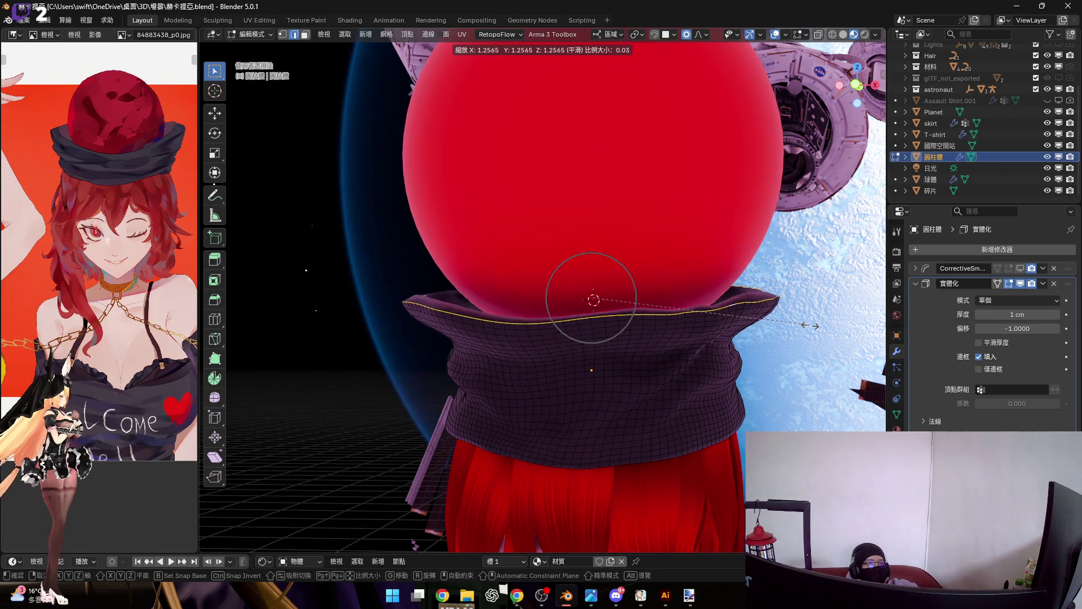
{"action": "scroll", "coordinate": [800, 324], "scroll_direction": "down", "scroll_amount": 3}
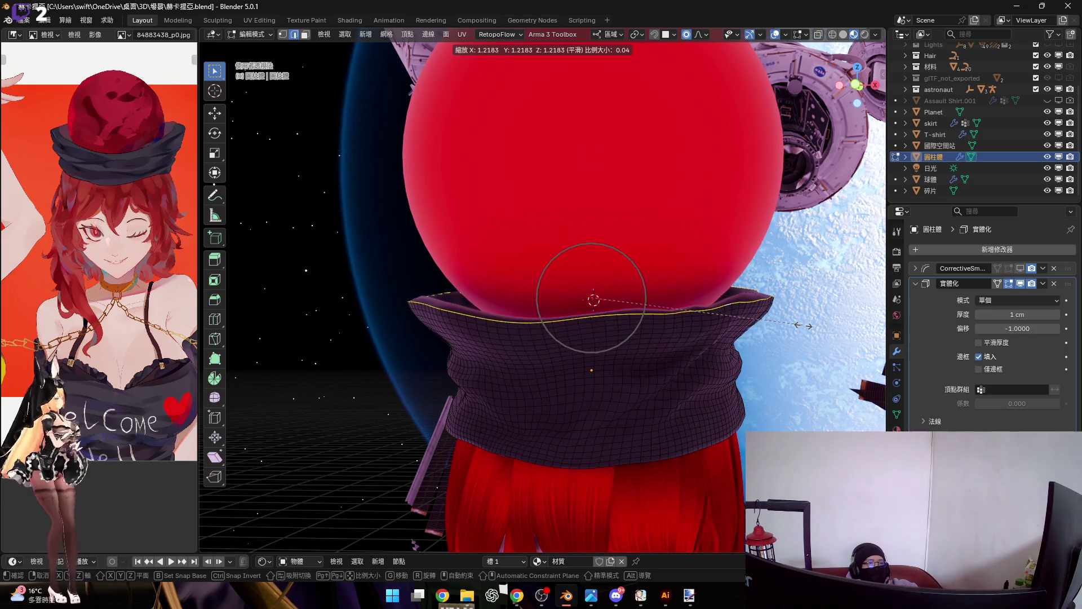
{"action": "left_click", "coordinate": [803, 325]}
Step: Raise the band's top rim slightly along the Z axis
{"action": "key", "text": "g"}
{"action": "key", "text": "z"}
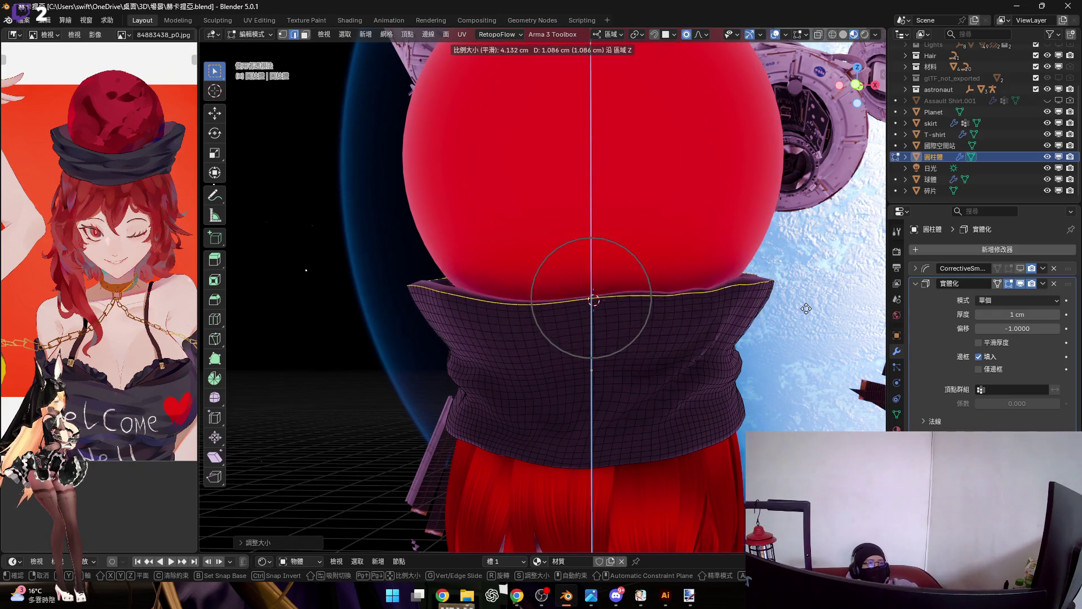
{"action": "scroll", "coordinate": [807, 305], "scroll_direction": "down", "scroll_amount": 1}
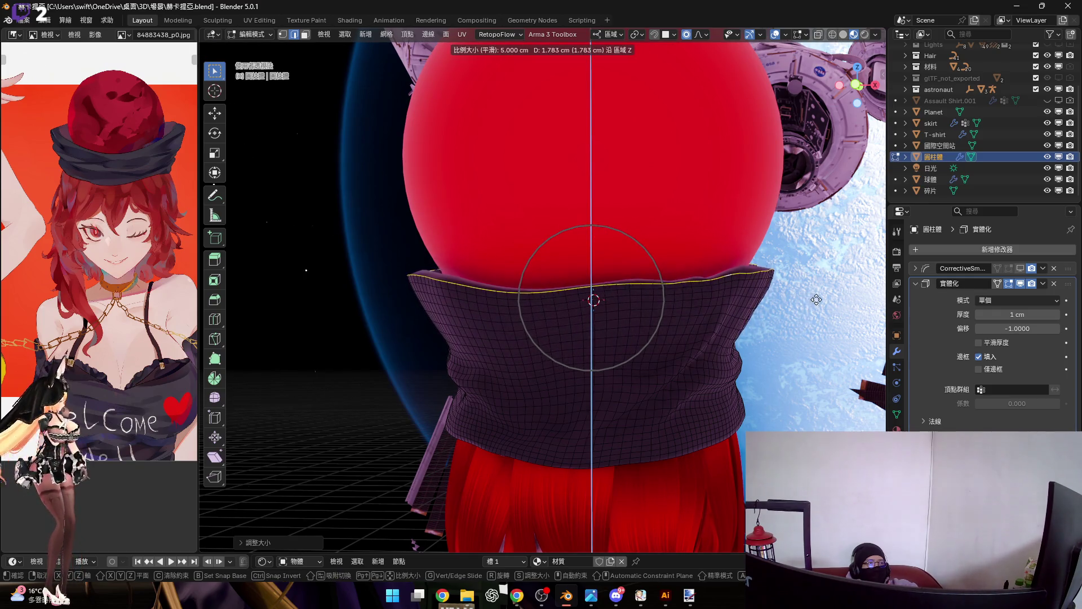
{"action": "left_click", "coordinate": [821, 306]}
{"action": "mouse_move", "coordinate": [821, 306]}
{"action": "middle_mouse_down"}
{"action": "mouse_move", "coordinate": [695, 255]}
{"action": "mouse_move", "coordinate": [648, 262]}
{"action": "mouse_move", "coordinate": [701, 261]}
{"action": "middle_mouse_up"}
Step: Leave Edit Mode through Object Mode and put the band back in Sculpt Mode
{"action": "key", "text": "ctrl+Tab"}
{"action": "left_click", "coordinate": [693, 324]}
{"action": "mouse_move", "coordinate": [693, 324]}
{"action": "middle_mouse_down"}
{"action": "mouse_move", "coordinate": [634, 326]}
{"action": "mouse_move", "coordinate": [662, 255]}
{"action": "middle_mouse_up"}
{"action": "key", "text": "ctrl+Tab"}
{"action": "left_click", "coordinate": [557, 268]}
{"action": "mouse_move", "coordinate": [556, 268]}
{"action": "middle_mouse_down"}
{"action": "mouse_move", "coordinate": [705, 248]}
{"action": "mouse_move", "coordinate": [647, 262]}
{"action": "middle_mouse_up"}
{"action": "key", "text": "ctrl+Tab"}
{"action": "key", "text": "ctrl+Tab"}
{"action": "left_click", "coordinate": [619, 305]}
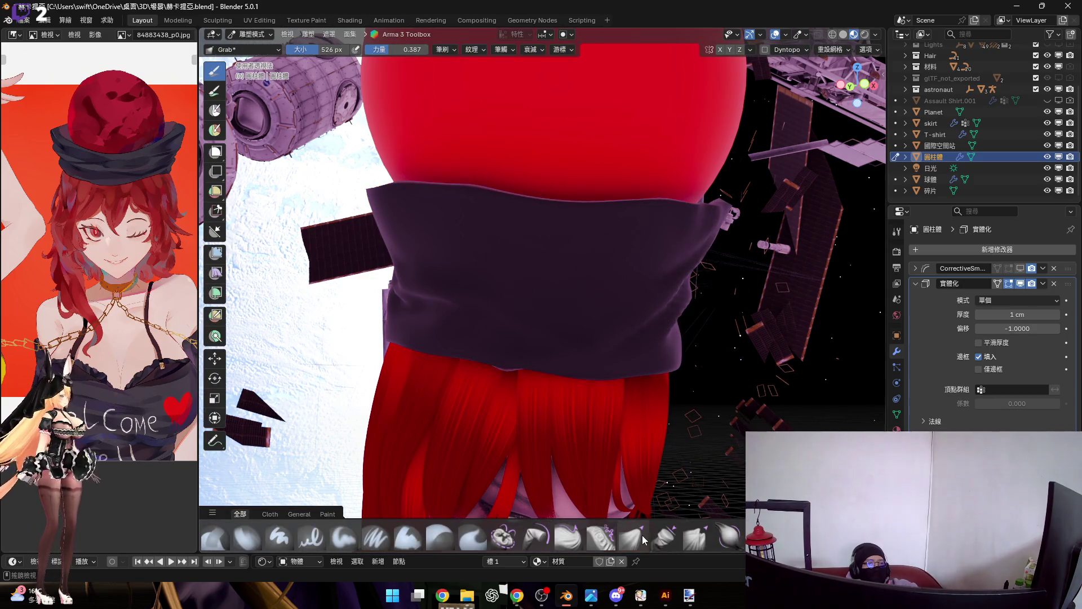
Step: Choose the Grab Planar Cloth brush and set its size to 342 px, then 204 px
{"action": "left_click", "coordinate": [669, 543]}
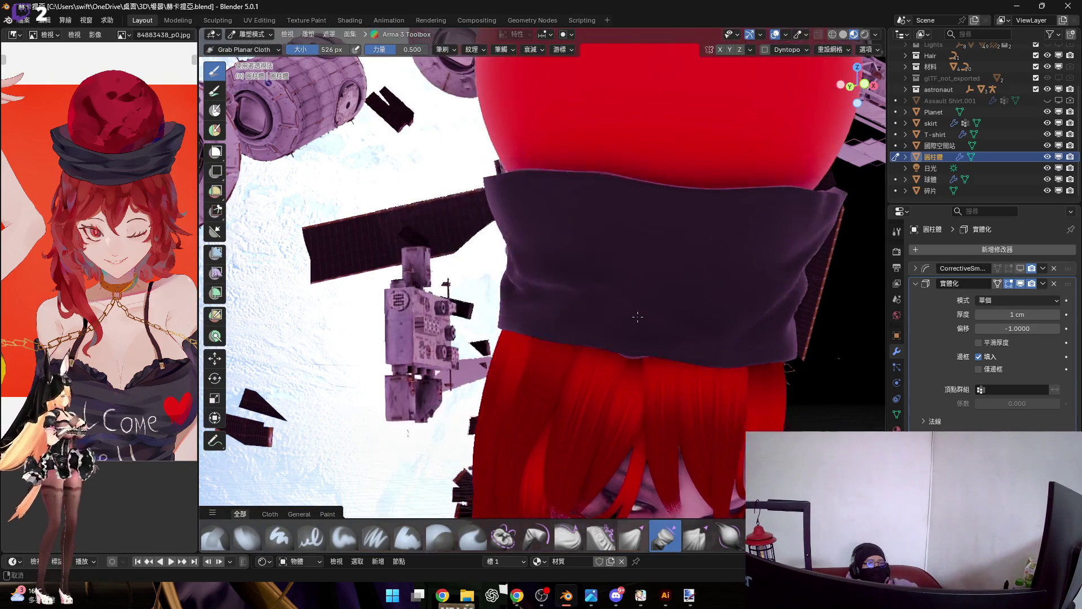
{"action": "scroll", "coordinate": [611, 304], "scroll_direction": "up", "scroll_amount": 2}
{"action": "mouse_move", "coordinate": [611, 305]}
{"action": "middle_mouse_down", "text": "shift"}
{"action": "mouse_move", "coordinate": [612, 244]}
{"action": "mouse_move", "coordinate": [587, 237]}
{"action": "middle_mouse_up", "text": "shift"}
{"action": "key", "text": "f"}
{"action": "left_click", "coordinate": [590, 242]}
{"action": "key", "text": "f"}
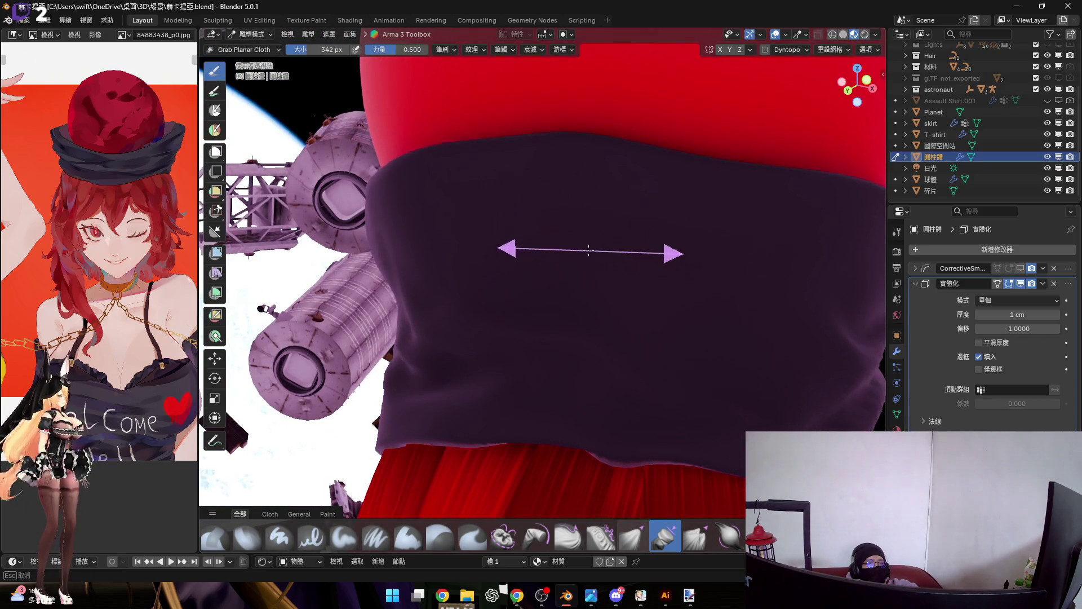
{"action": "left_click", "coordinate": [608, 258]}
{"action": "middle_click_drag", "start_coordinate": [608, 258], "coordinate": [654, 260]}
{"action": "key", "text": "f"}
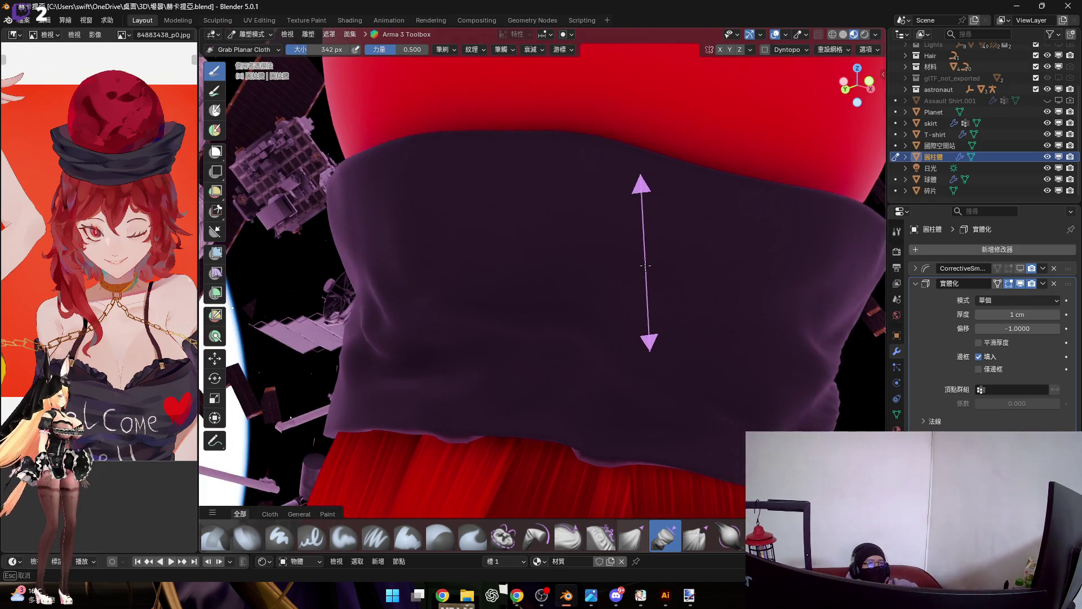
{"action": "left_click", "coordinate": [587, 224]}
{"action": "left_click", "coordinate": [586, 242]}
{"action": "mouse_move", "coordinate": [587, 242]}
{"action": "middle_mouse_down"}
{"action": "mouse_move", "coordinate": [570, 257]}
{"action": "mouse_move", "coordinate": [606, 232]}
{"action": "mouse_move", "coordinate": [573, 288]}
{"action": "mouse_move", "coordinate": [563, 276]}
{"action": "mouse_move", "coordinate": [602, 275]}
{"action": "mouse_move", "coordinate": [483, 270]}
{"action": "mouse_move", "coordinate": [627, 302]}
{"action": "mouse_move", "coordinate": [580, 273]}
{"action": "mouse_move", "coordinate": [601, 284]}
{"action": "mouse_move", "coordinate": [652, 246]}
{"action": "mouse_move", "coordinate": [640, 265]}
{"action": "mouse_move", "coordinate": [629, 249]}
{"action": "mouse_move", "coordinate": [560, 251]}
{"action": "mouse_move", "coordinate": [569, 242]}
{"action": "mouse_move", "coordinate": [611, 251]}
{"action": "mouse_move", "coordinate": [626, 331]}
{"action": "mouse_move", "coordinate": [517, 267]}
{"action": "middle_mouse_up"}
Step: Enlarge the brush to 332 px and sculpt soft folds into the cloth band
{"action": "key", "text": "f"}
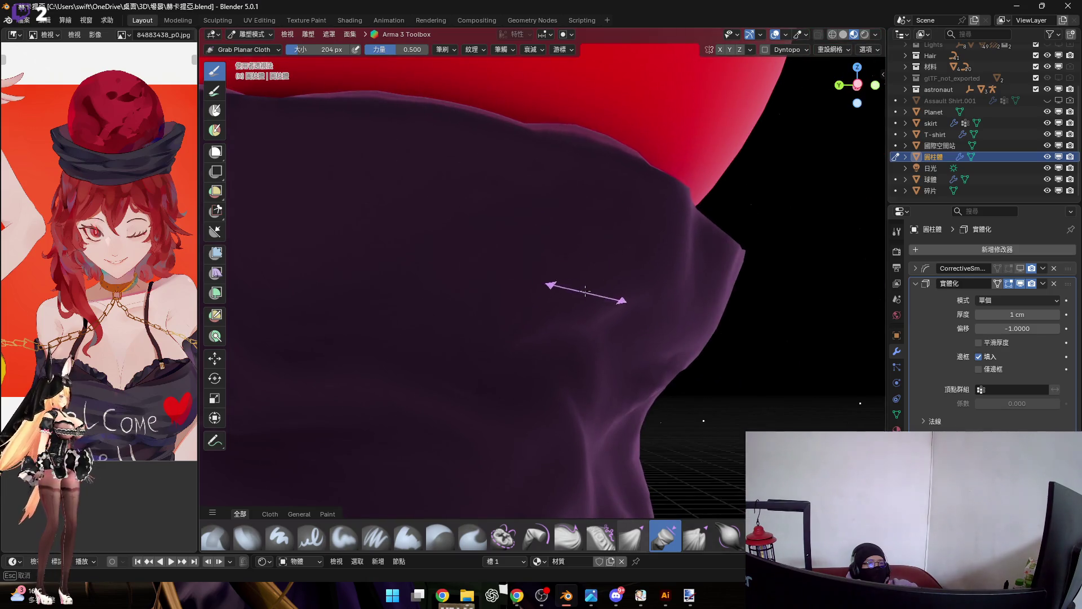
{"action": "left_click", "coordinate": [538, 280]}
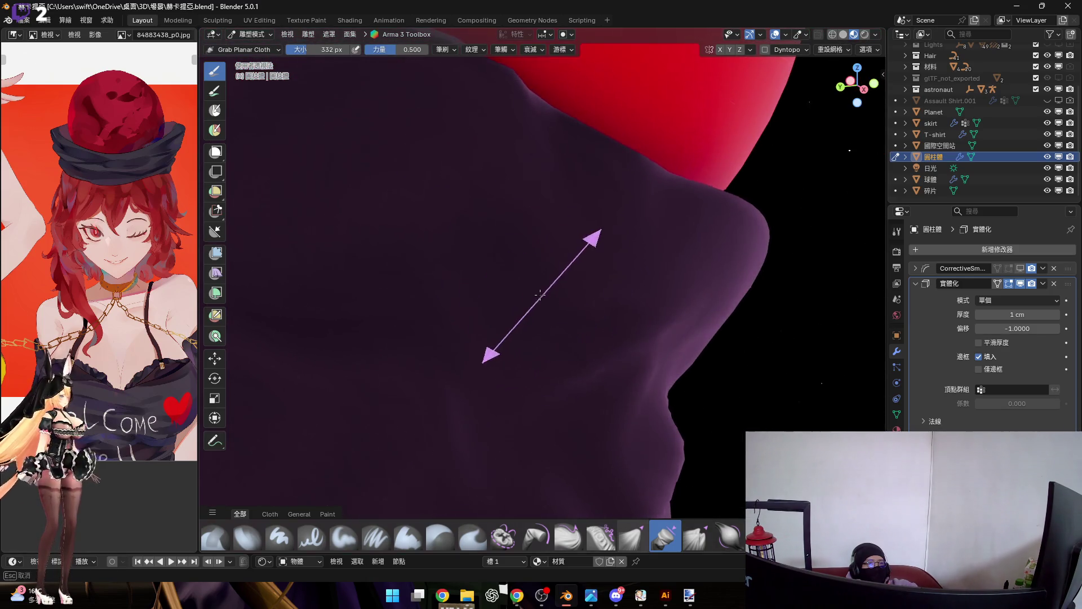
{"action": "middle_click_drag", "start_coordinate": [533, 282], "coordinate": [525, 303]}
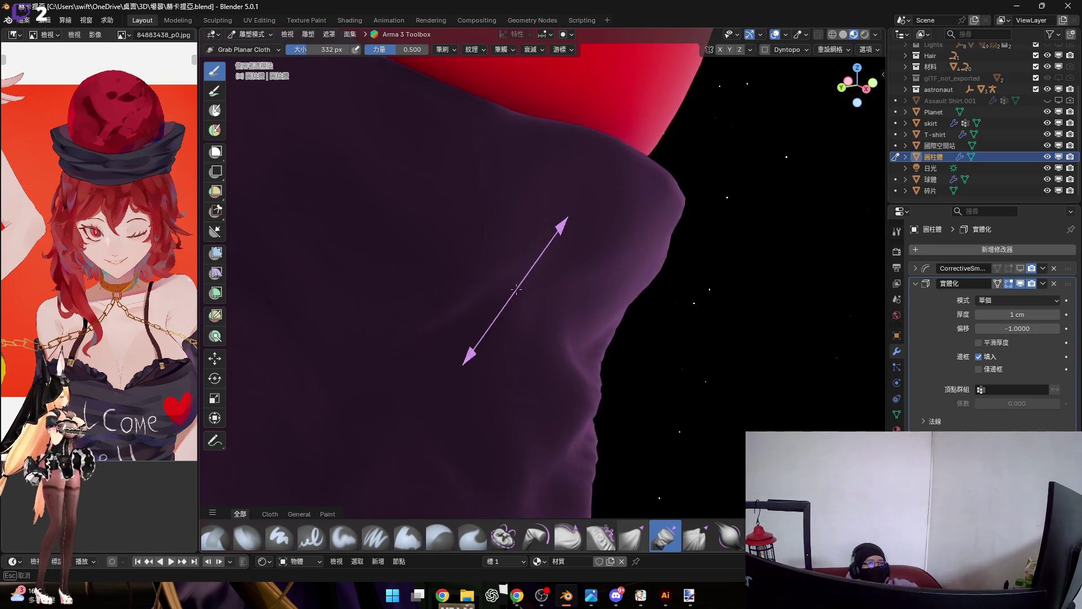
{"action": "scroll", "coordinate": [490, 234], "scroll_direction": "up", "scroll_amount": 3}
{"action": "mouse_move", "coordinate": [491, 235]}
{"action": "middle_mouse_down"}
{"action": "mouse_move", "coordinate": [561, 308]}
{"action": "mouse_move", "coordinate": [560, 265]}
{"action": "mouse_move", "coordinate": [544, 266]}
{"action": "mouse_move", "coordinate": [551, 254]}
{"action": "middle_mouse_up"}
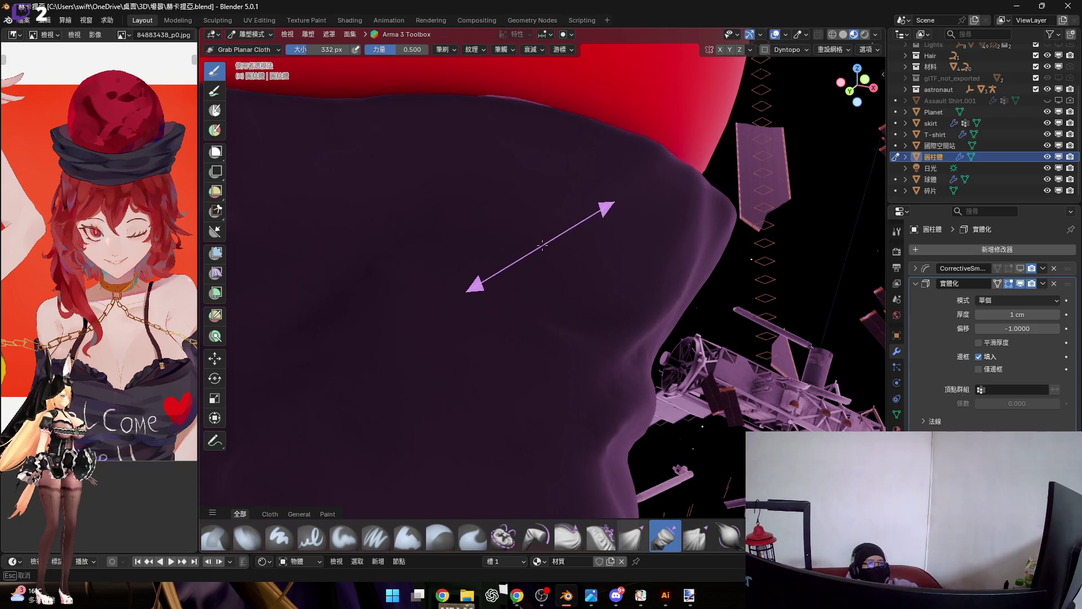
{"action": "mouse_move", "coordinate": [459, 283]}
{"action": "middle_mouse_down"}
{"action": "mouse_move", "coordinate": [580, 266]}
{"action": "mouse_move", "coordinate": [485, 273]}
{"action": "mouse_move", "coordinate": [611, 285]}
{"action": "mouse_move", "coordinate": [599, 275]}
{"action": "mouse_move", "coordinate": [558, 281]}
{"action": "mouse_move", "coordinate": [515, 271]}
{"action": "mouse_move", "coordinate": [579, 282]}
{"action": "mouse_move", "coordinate": [564, 338]}
{"action": "mouse_move", "coordinate": [563, 323]}
{"action": "middle_mouse_up"}
{"action": "scroll", "coordinate": [536, 286], "scroll_direction": "up", "scroll_amount": 3}
{"action": "scroll", "coordinate": [563, 323], "scroll_direction": "down", "scroll_amount": 5}
{"action": "mouse_move", "coordinate": [560, 230]}
{"action": "middle_mouse_down"}
{"action": "mouse_move", "coordinate": [598, 242]}
{"action": "mouse_move", "coordinate": [672, 212]}
{"action": "mouse_move", "coordinate": [672, 194]}
{"action": "middle_mouse_up"}
Step: Return to Object Mode and select the red sphere
{"action": "key", "text": "ctrl+Tab"}
{"action": "left_click", "coordinate": [600, 262]}
{"action": "left_click", "coordinate": [620, 152]}
Step: View the sphere from the front and check its particle and modifier settings
{"action": "mouse_move", "coordinate": [620, 152]}
{"action": "middle_mouse_down"}
{"action": "mouse_move", "coordinate": [623, 242]}
{"action": "mouse_move", "coordinate": [733, 170]}
{"action": "middle_mouse_up"}
{"action": "left_click", "coordinate": [856, 84]}
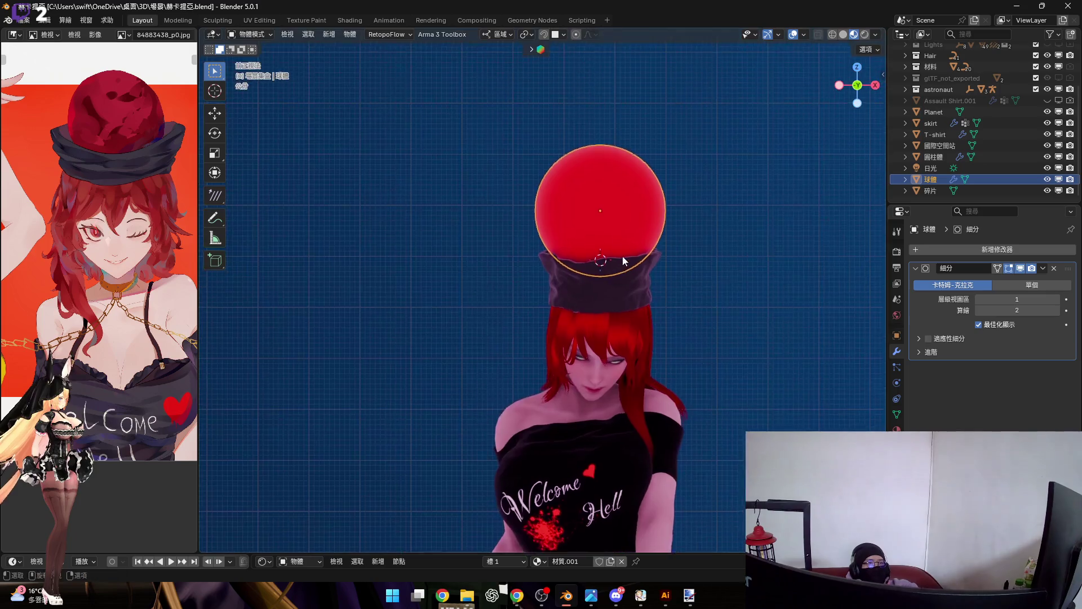
{"action": "scroll", "coordinate": [622, 256], "scroll_direction": "up", "scroll_amount": 5}
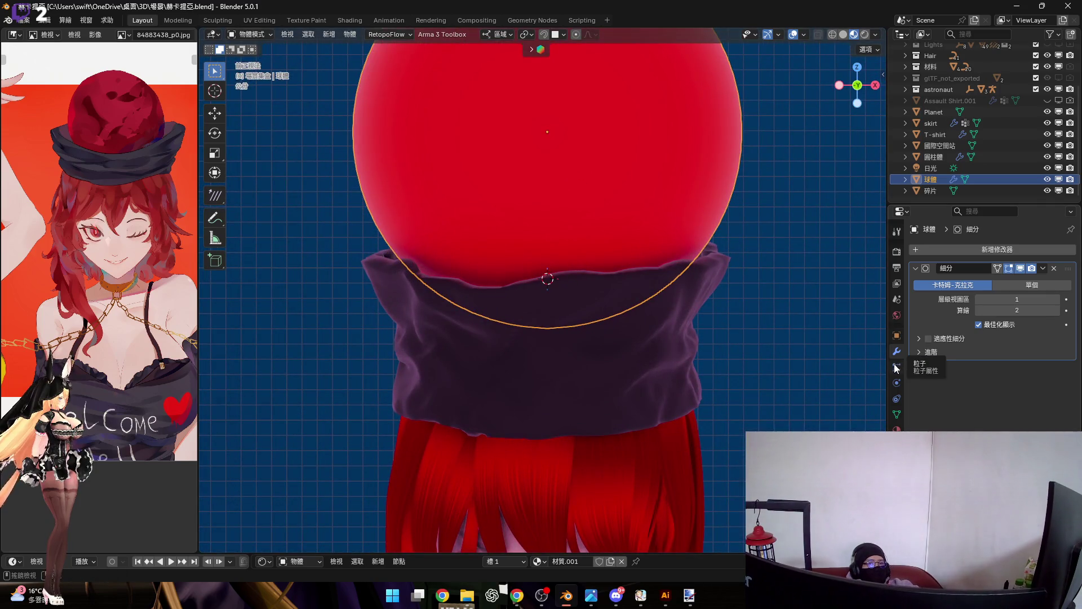
{"action": "left_click", "coordinate": [894, 366]}
{"action": "left_click", "coordinate": [896, 352]}
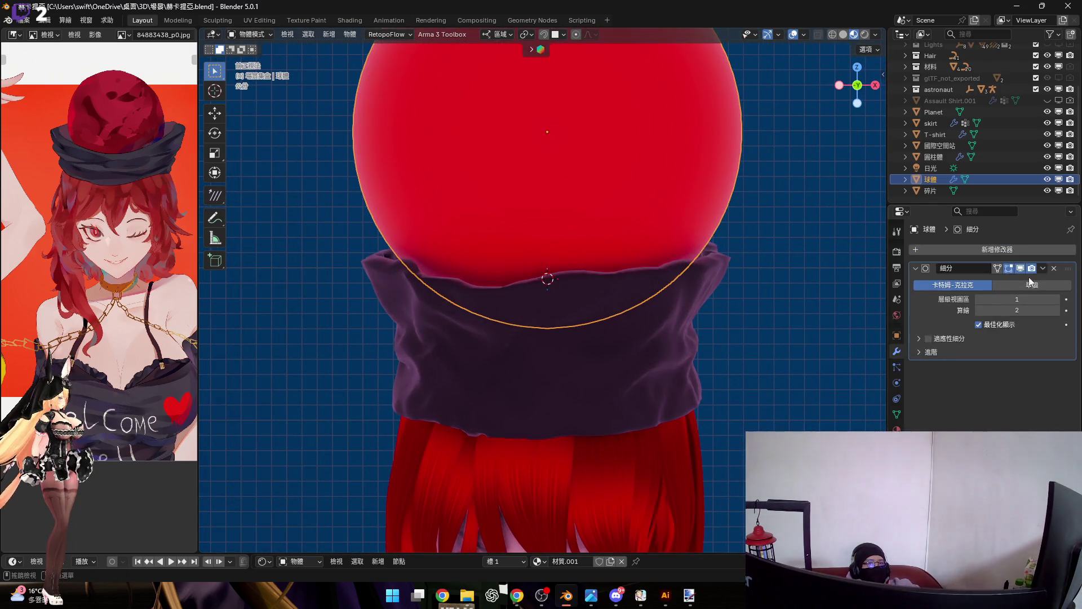
{"action": "left_click", "coordinate": [1033, 249]}
{"action": "mouse_move", "coordinate": [1032, 248]}
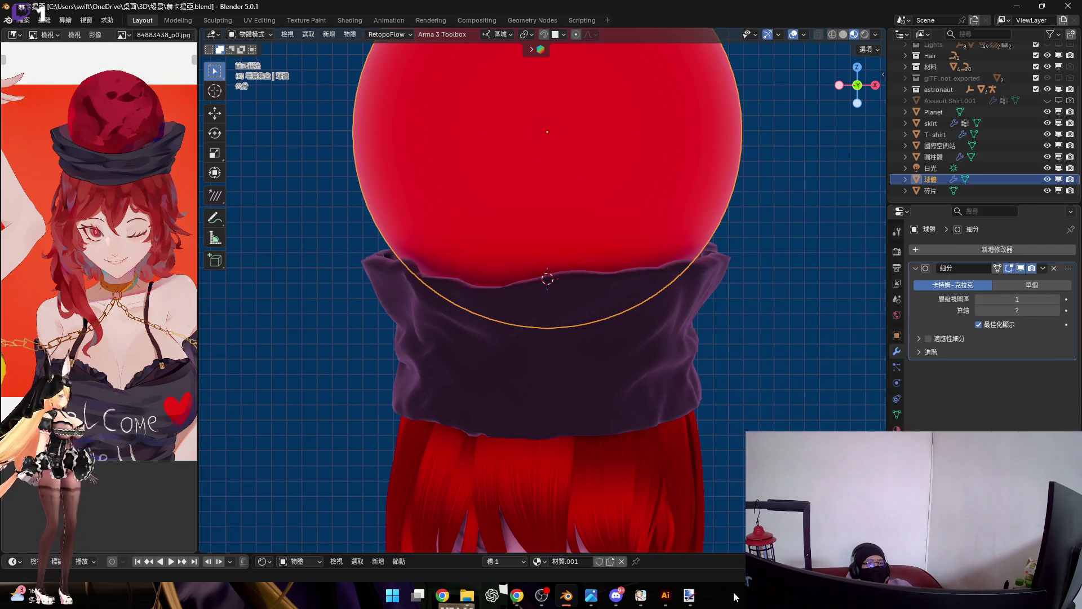
Step: Enlarge the shader node editor and try the node search, then cancel it
{"action": "left_click_drag", "start_coordinate": [724, 555], "coordinate": [729, 345]}
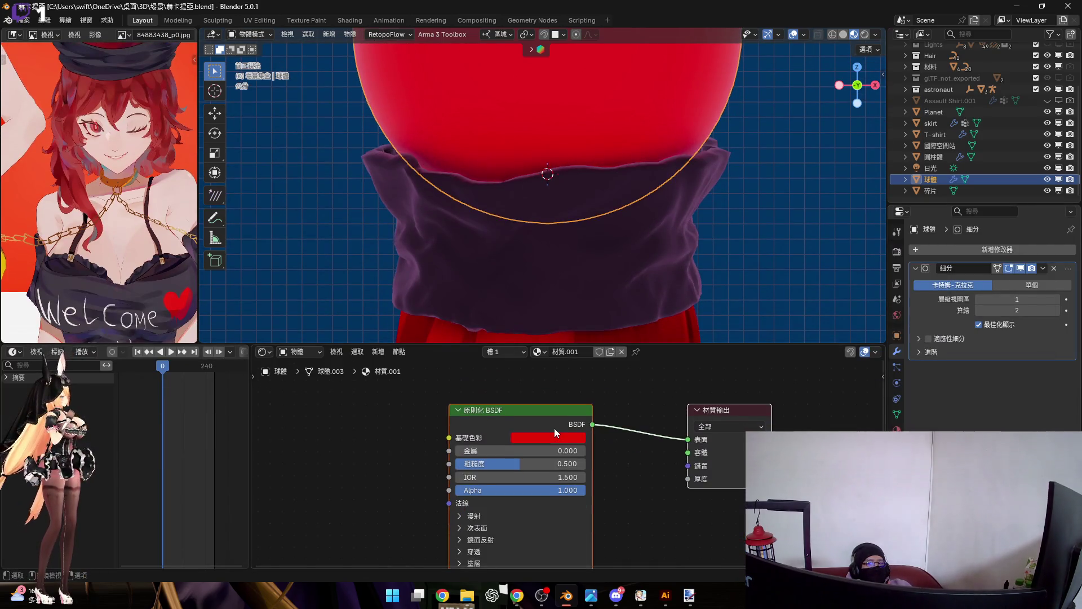
{"action": "scroll", "coordinate": [550, 453], "scroll_direction": "up", "scroll_amount": 2}
{"action": "key", "text": "shift+a"}
{"action": "left_click", "coordinate": [494, 426]}
{"action": "type", "text": "U"}
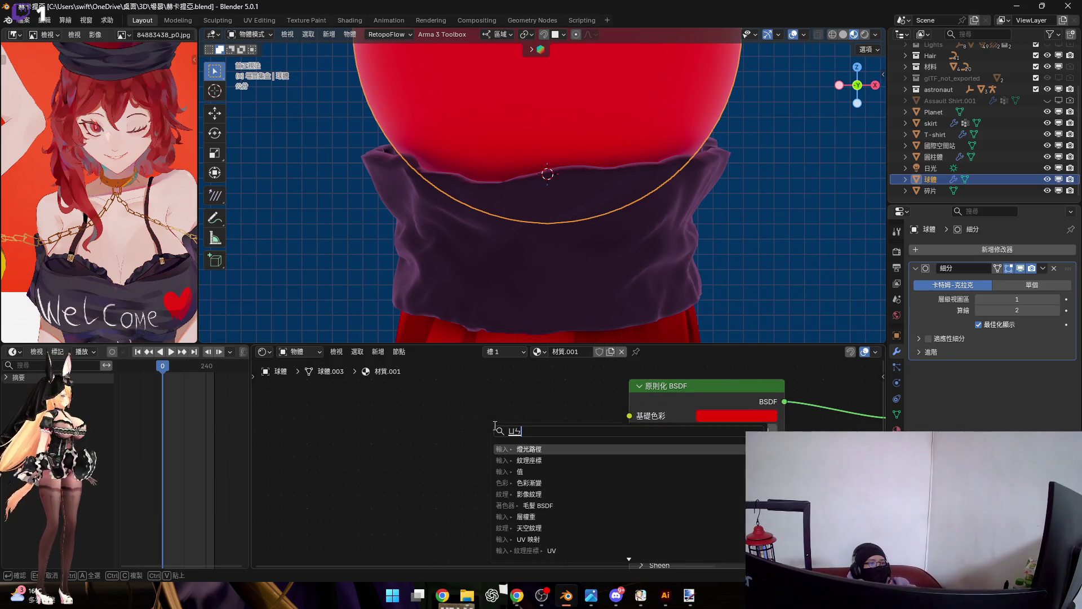
{"action": "key", "text": "BackSpace"}
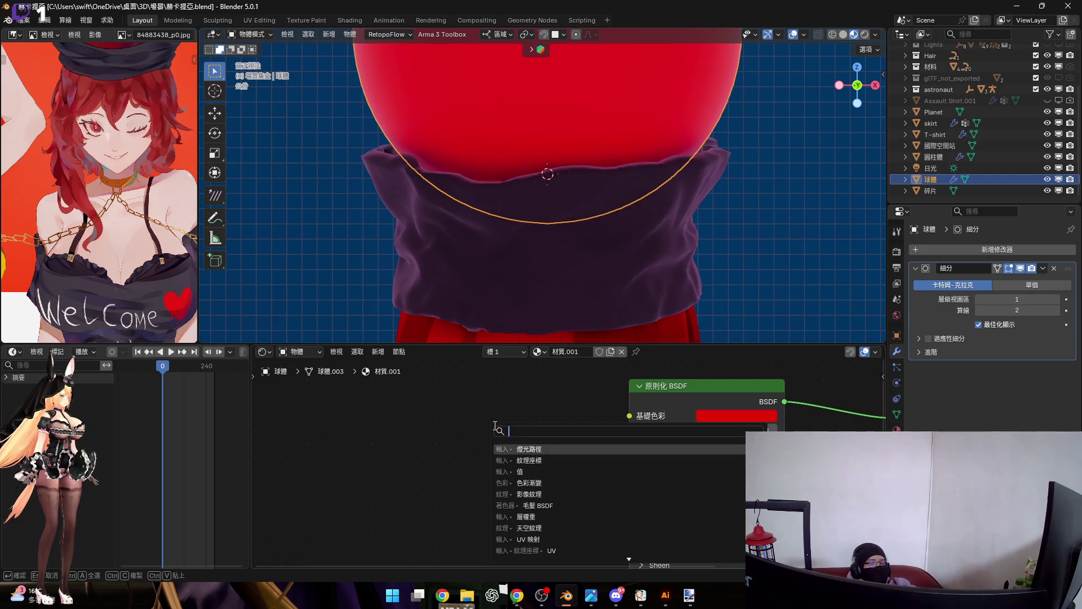
{"action": "key", "text": "Escape"}
Step: Add a Sky Texture node to the material, then undo and delete it
{"action": "key", "text": "shift+a"}
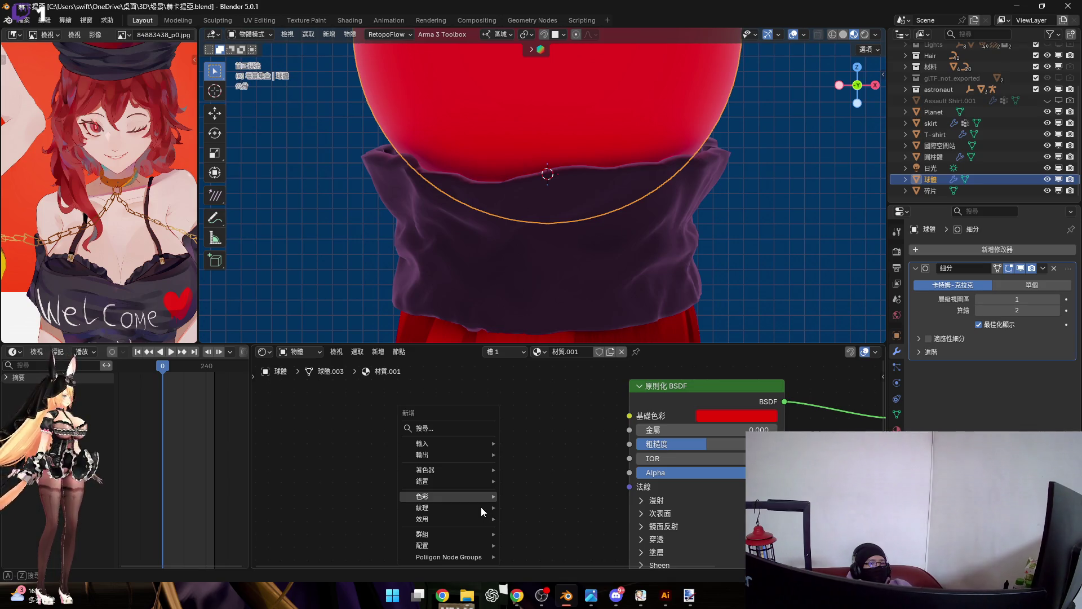
{"action": "mouse_move", "coordinate": [472, 510]}
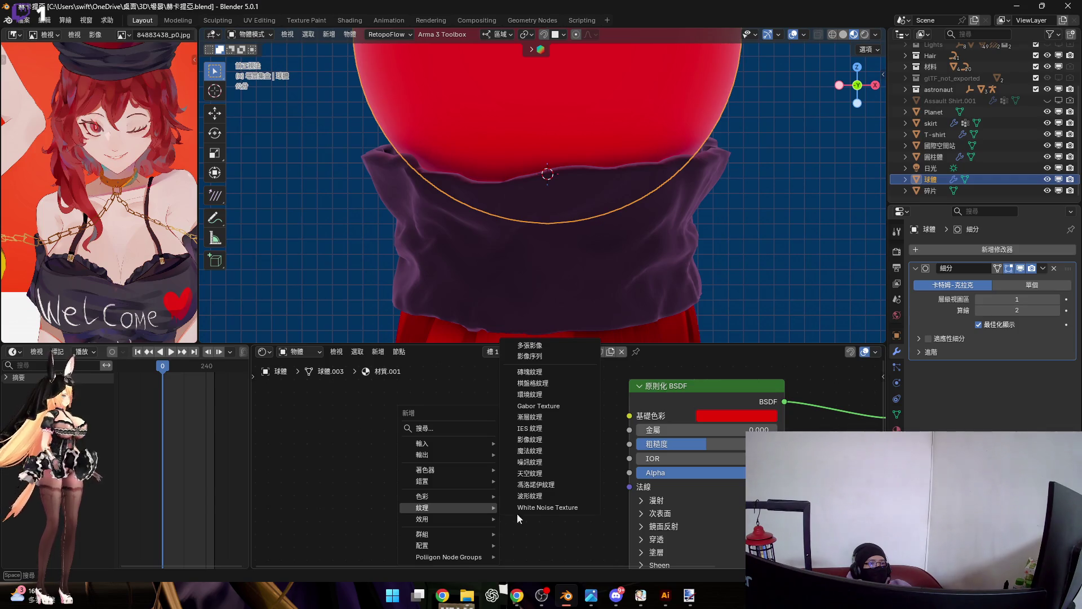
{"action": "left_click", "coordinate": [529, 473]}
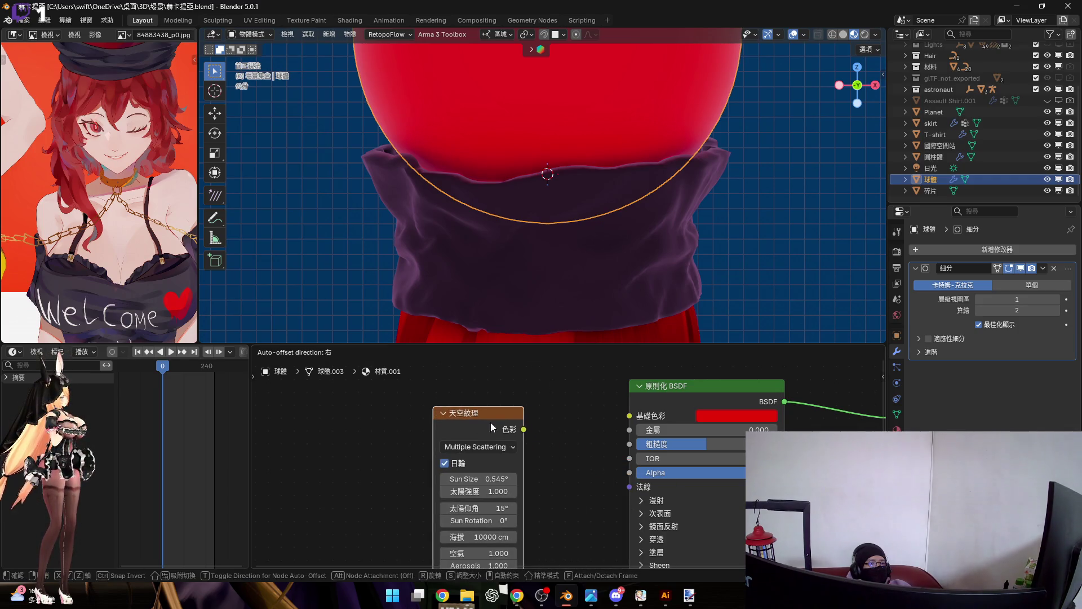
{"action": "left_click", "coordinate": [471, 417]}
{"action": "scroll", "coordinate": [528, 435], "scroll_direction": "up", "scroll_amount": 1}
{"action": "scroll", "coordinate": [507, 423], "scroll_direction": "down", "scroll_amount": 1}
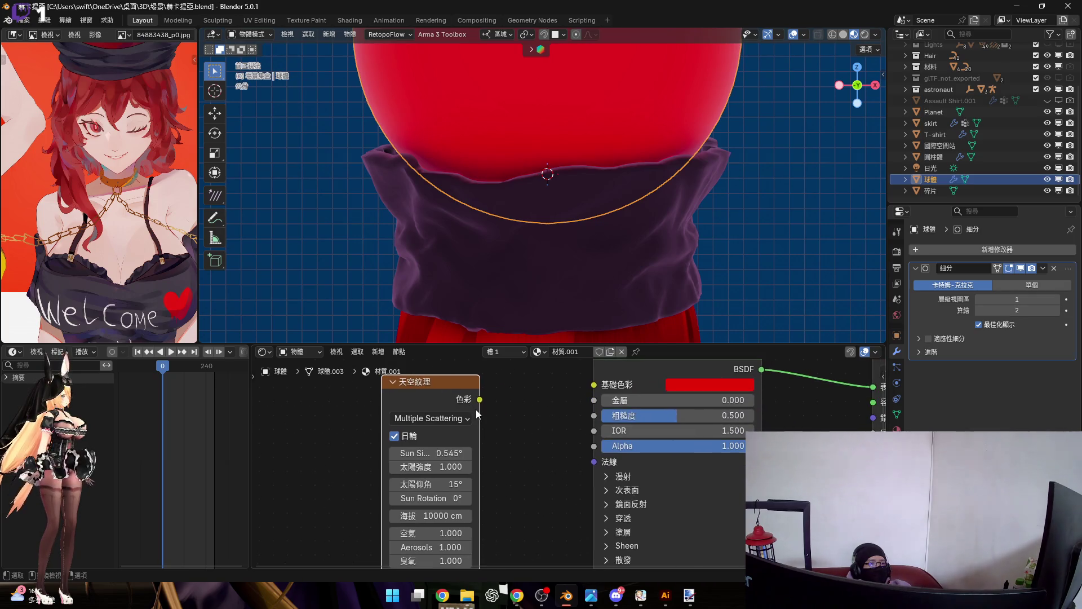
{"action": "key", "text": "ctrl+z"}
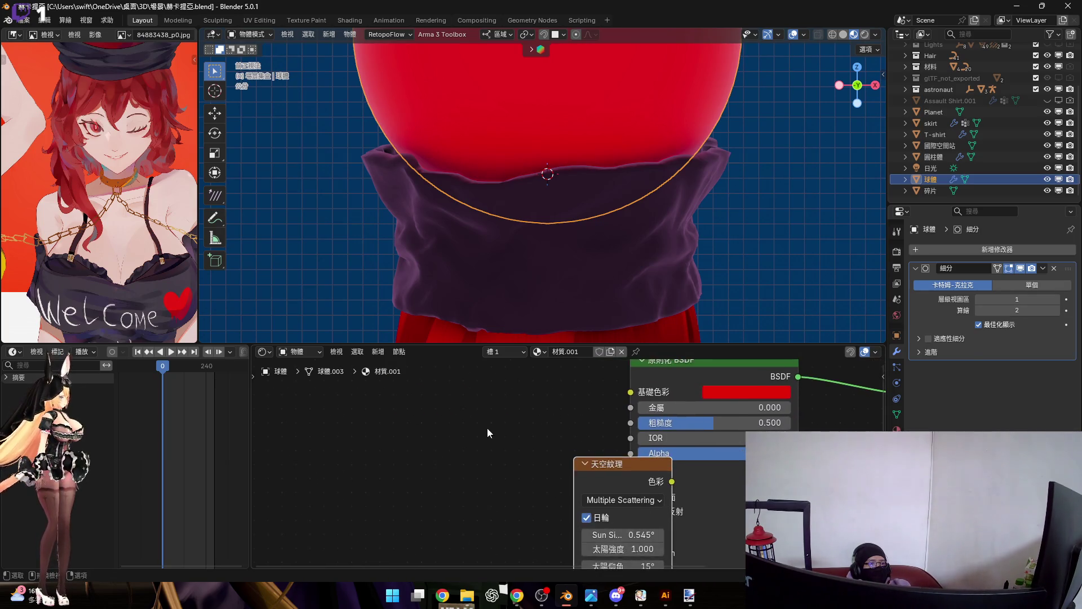
{"action": "key", "text": "Delete"}
Step: Add a Voronoi Texture node to the sphere's material
{"action": "key", "text": "shift+a"}
{"action": "mouse_move", "coordinate": [459, 421]}
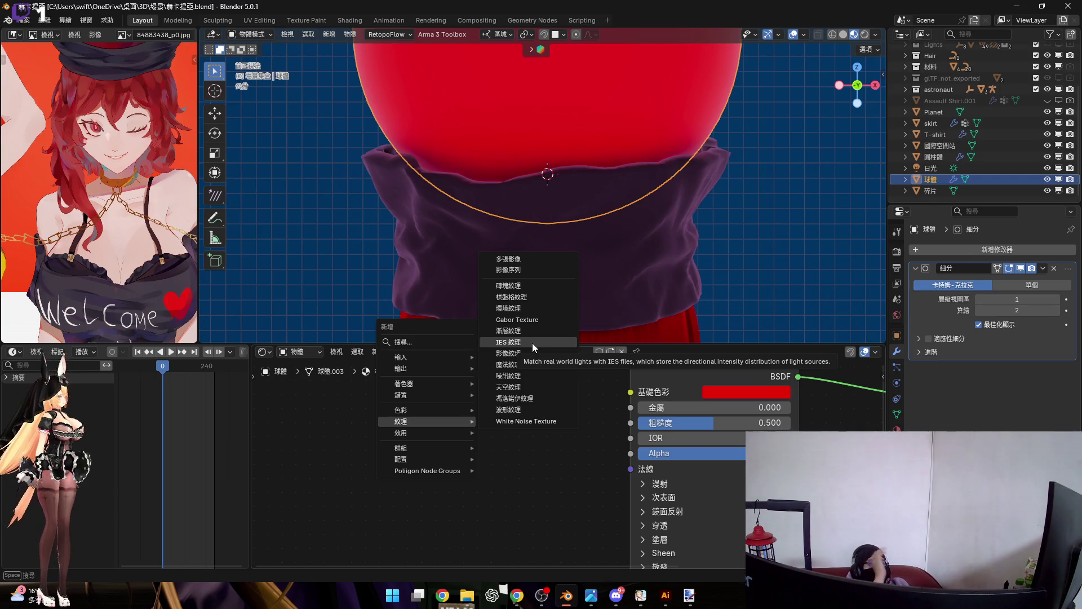
{"action": "left_click", "coordinate": [549, 398]}
Step: Place the Voronoi node left of the shader and try its Color and Distance outputs in Base Color
{"action": "left_click", "coordinate": [349, 395]}
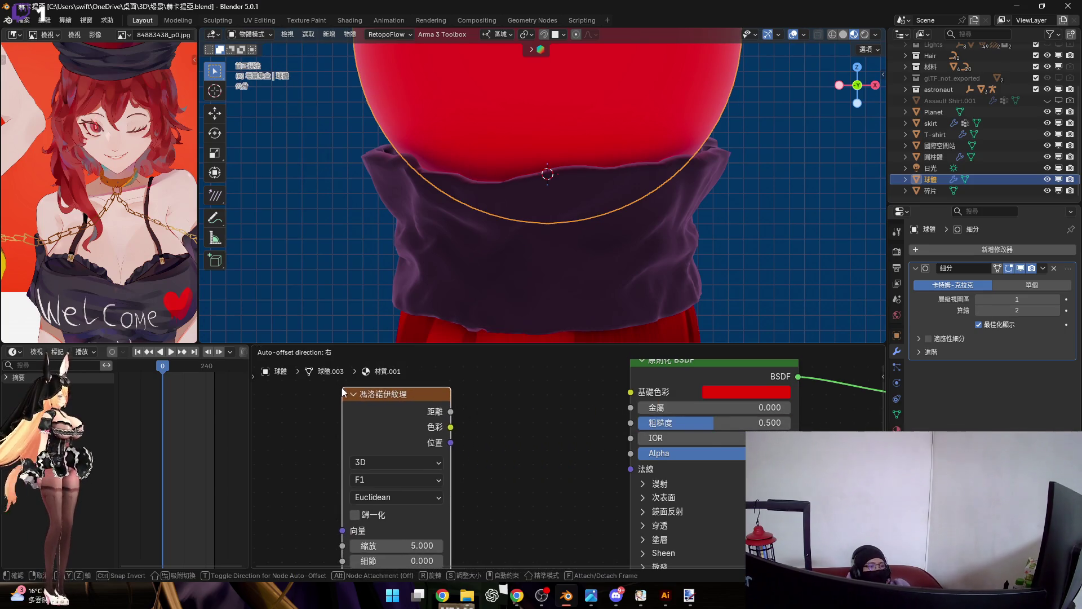
{"action": "scroll", "coordinate": [398, 417], "scroll_direction": "down", "scroll_amount": 3}
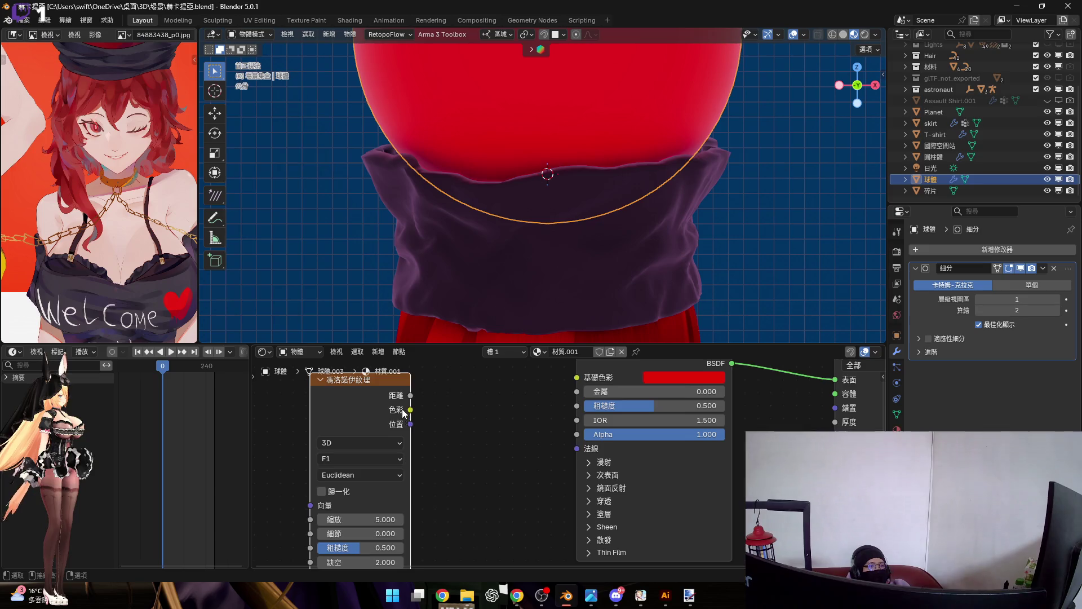
{"action": "scroll", "coordinate": [420, 434], "scroll_direction": "up", "scroll_amount": 2}
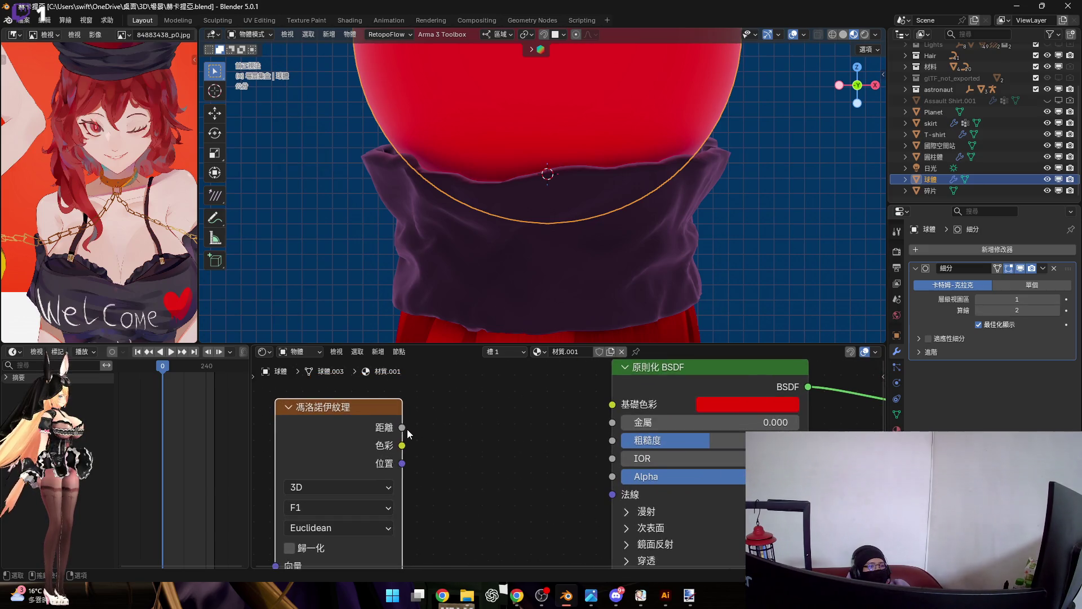
{"action": "left_click_drag", "start_coordinate": [402, 445], "coordinate": [623, 412]}
{"action": "left_click_drag", "start_coordinate": [515, 431], "coordinate": [515, 431]}
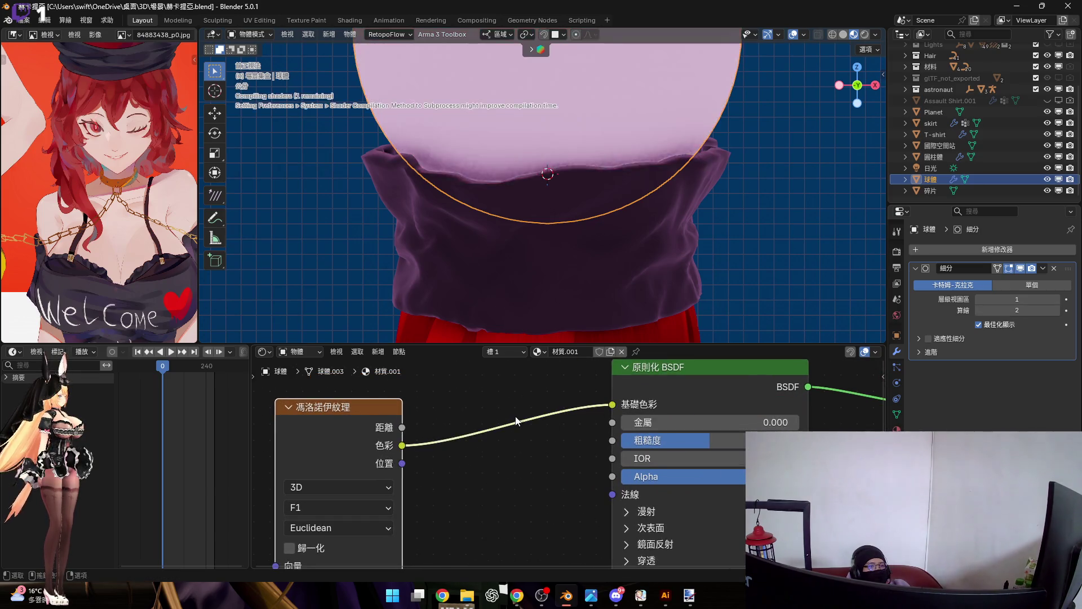
{"action": "scroll", "coordinate": [628, 153], "scroll_direction": "down", "scroll_amount": 3}
{"action": "scroll", "coordinate": [624, 104], "scroll_direction": "up", "scroll_amount": 3}
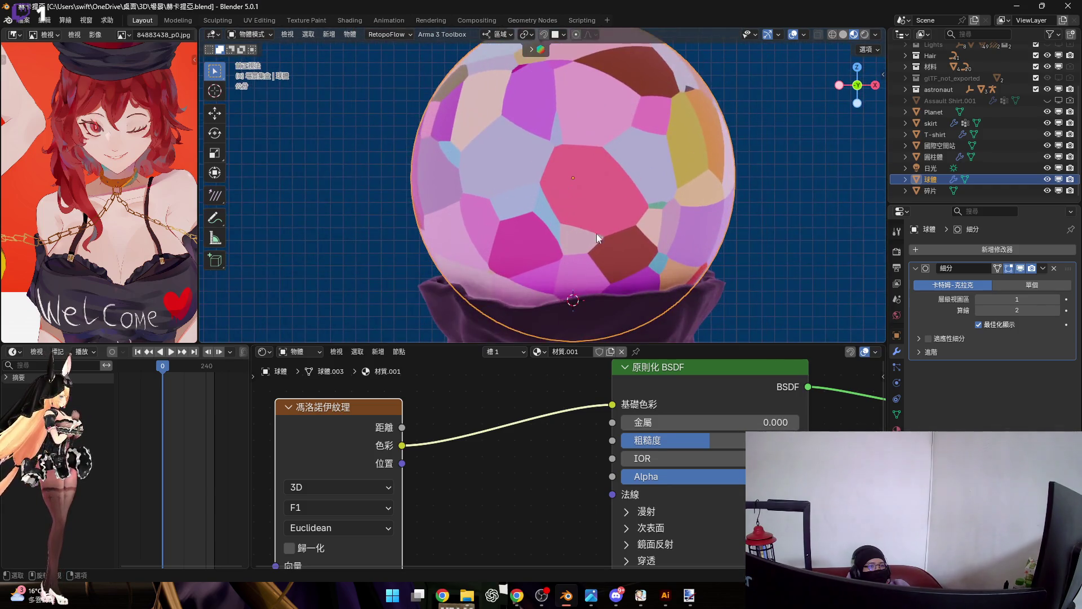
{"action": "mouse_move", "coordinate": [402, 427]}
{"action": "left_mouse_down"}
{"action": "mouse_move", "coordinate": [524, 436]}
{"action": "mouse_move", "coordinate": [615, 404]}
{"action": "left_mouse_up"}
{"action": "scroll", "coordinate": [418, 463], "scroll_direction": "down", "scroll_amount": 2}
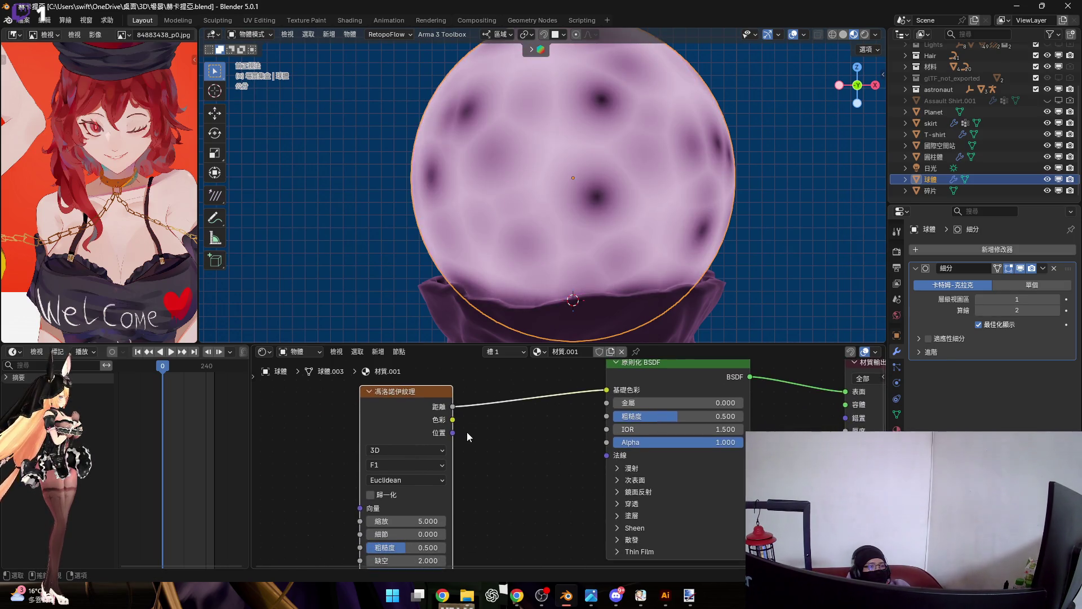
{"action": "scroll", "coordinate": [466, 432], "scroll_direction": "up", "scroll_amount": 2}
{"action": "mouse_move", "coordinate": [398, 428]}
{"action": "left_mouse_down"}
{"action": "mouse_move", "coordinate": [620, 400]}
{"action": "mouse_move", "coordinate": [579, 408]}
{"action": "mouse_move", "coordinate": [593, 390]}
{"action": "left_mouse_up"}
{"action": "mouse_move", "coordinate": [428, 517]}
{"action": "middle_mouse_down"}
{"action": "mouse_move", "coordinate": [510, 439]}
{"action": "mouse_move", "coordinate": [431, 456]}
{"action": "middle_mouse_up"}
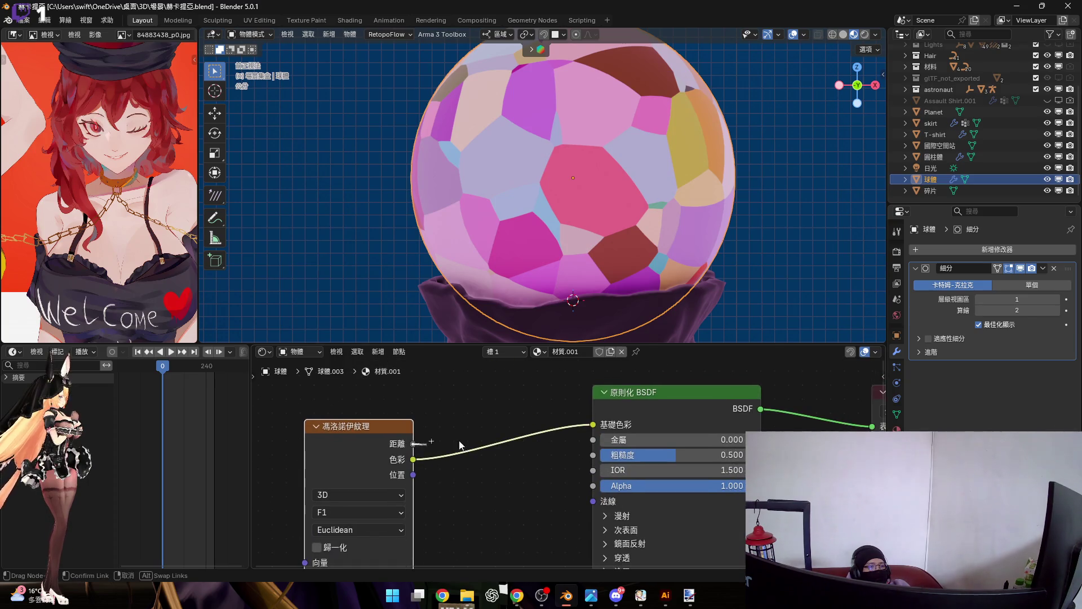
{"action": "left_click_drag", "start_coordinate": [592, 429], "coordinate": [593, 425]}
{"action": "middle_click_drag", "start_coordinate": [468, 486], "coordinate": [523, 387]}
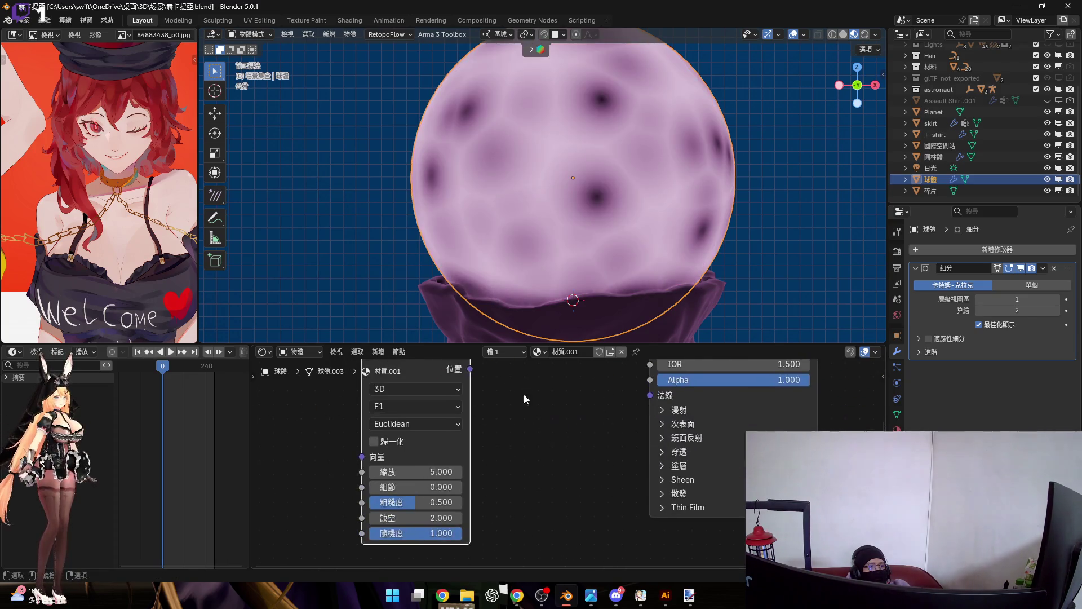
{"action": "scroll", "coordinate": [479, 479], "scroll_direction": "up", "scroll_amount": 2}
{"action": "middle_click_drag", "start_coordinate": [422, 481], "coordinate": [502, 452]}
Step: Try Voronoi Scale and Randomness changes, keep 5.000 and 1.000, and test Chebyshev and Minkowski metrics
{"action": "mouse_move", "coordinate": [470, 451]}
{"action": "left_mouse_down"}
{"action": "mouse_move", "coordinate": [541, 451]}
{"action": "mouse_move", "coordinate": [490, 452]}
{"action": "mouse_move", "coordinate": [476, 473]}
{"action": "mouse_move", "coordinate": [496, 473]}
{"action": "mouse_move", "coordinate": [477, 494]}
{"action": "mouse_move", "coordinate": [507, 515]}
{"action": "mouse_move", "coordinate": [473, 536]}
{"action": "mouse_move", "coordinate": [364, 536]}
{"action": "left_mouse_up"}
{"action": "key", "text": "Escape"}
{"action": "key", "text": "Escape"}
{"action": "key", "text": "Escape"}
{"action": "key", "text": "Escape"}
{"action": "key", "text": "Escape"}
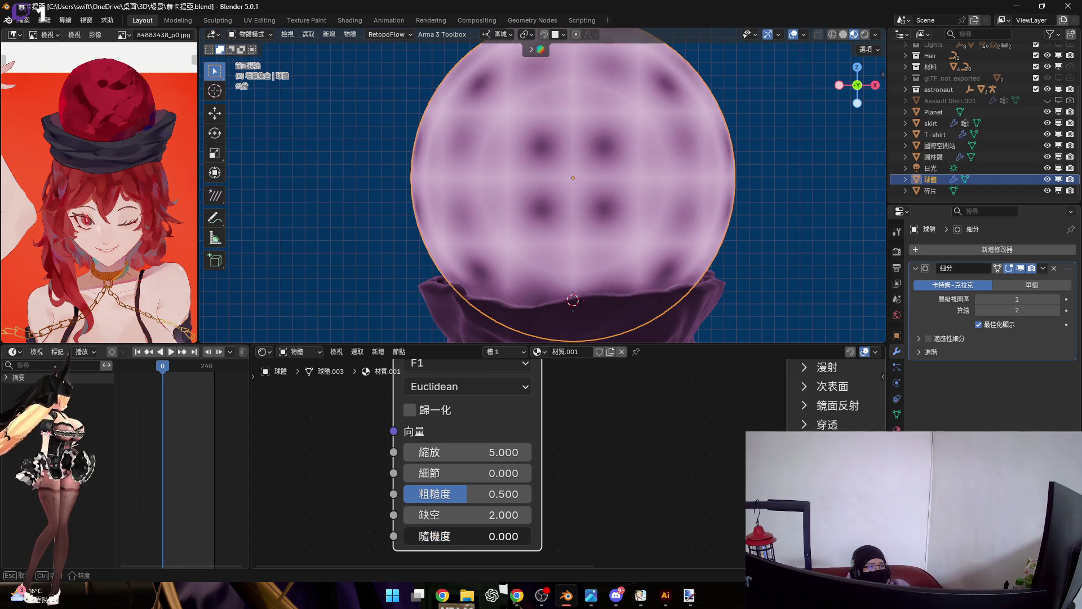
{"action": "key", "text": "Escape"}
{"action": "scroll", "coordinate": [442, 434], "scroll_direction": "up", "scroll_amount": 3}
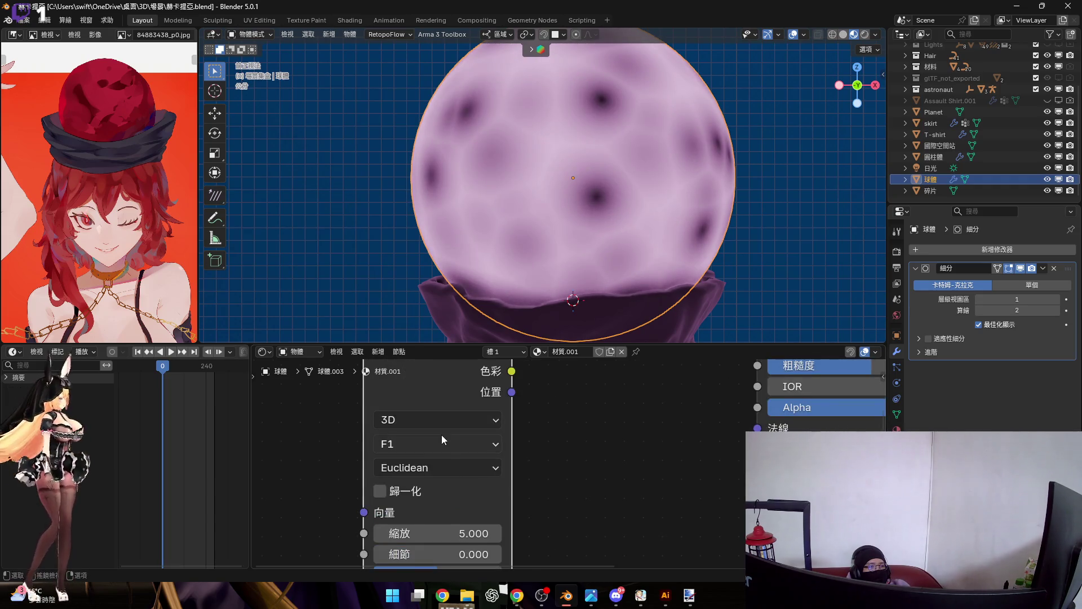
{"action": "left_click", "coordinate": [444, 427]}
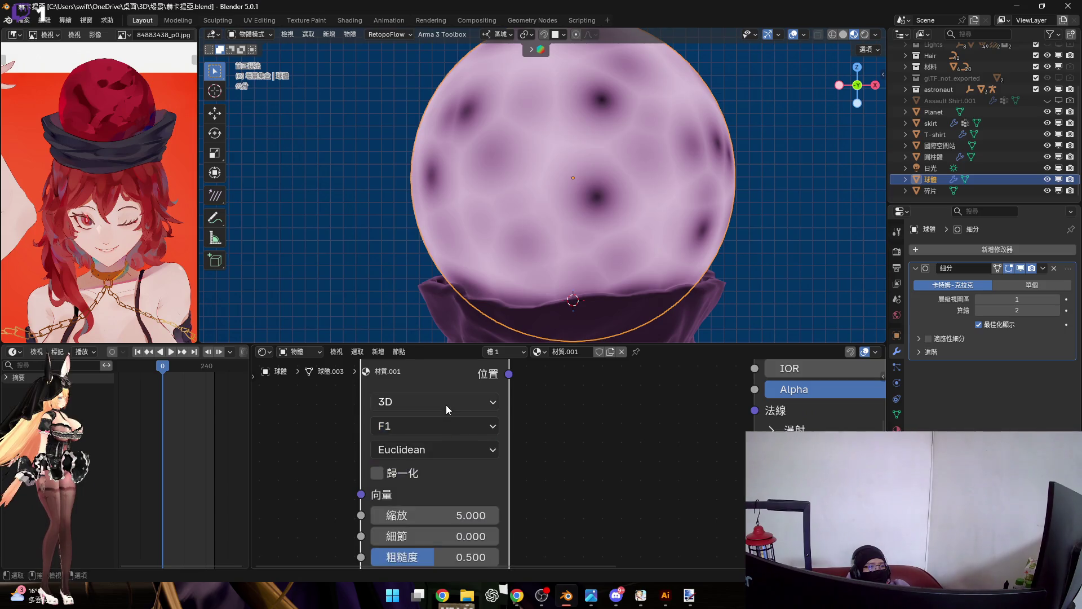
{"action": "left_click", "coordinate": [445, 401]}
{"action": "key", "text": "Escape"}
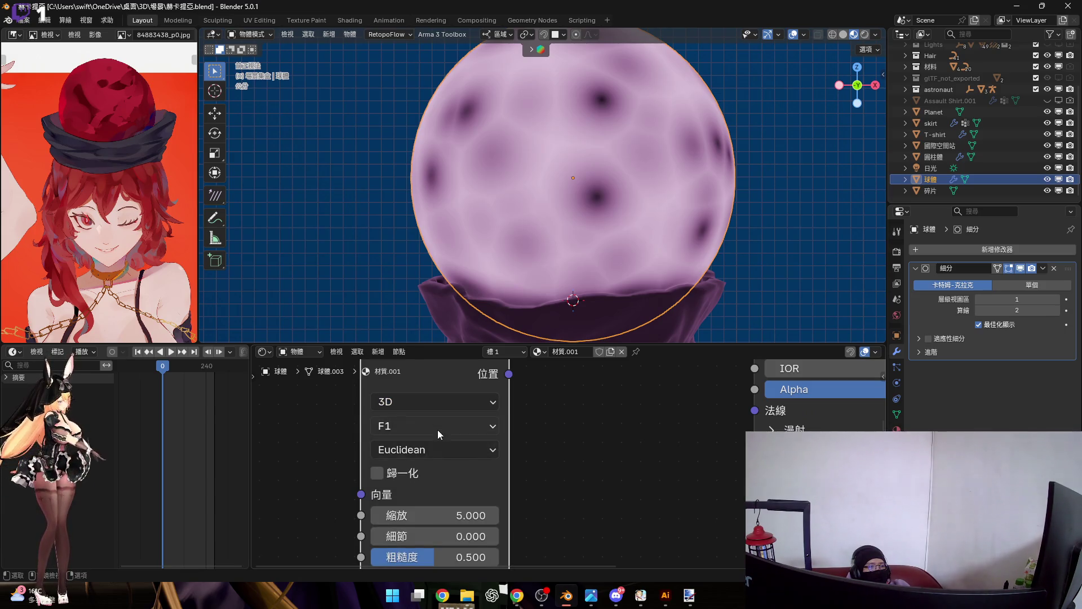
{"action": "left_click", "coordinate": [438, 451]}
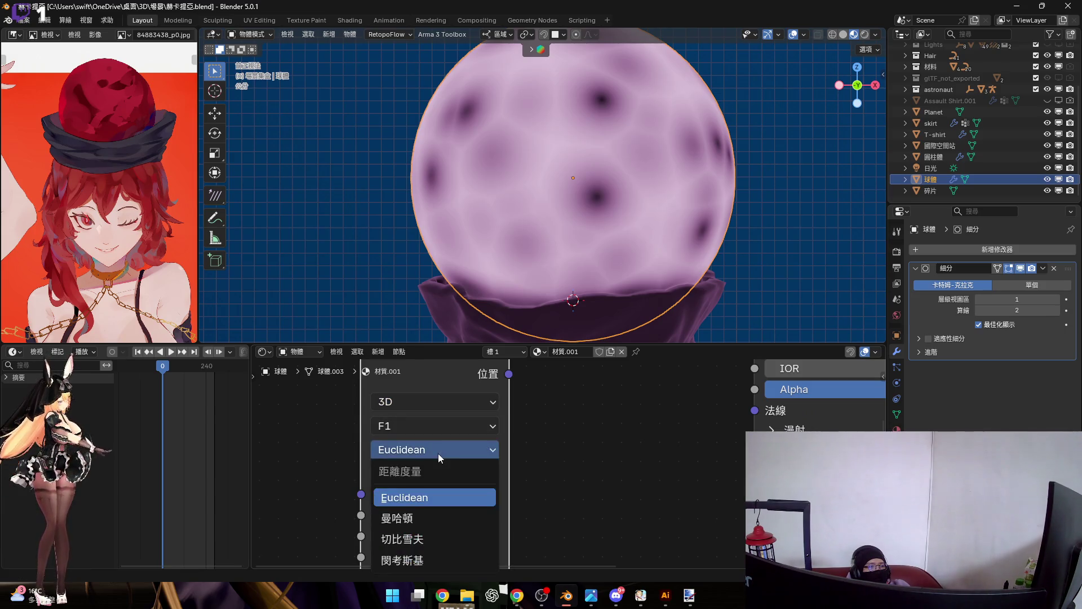
{"action": "left_click", "coordinate": [441, 539]}
{"action": "scroll", "coordinate": [521, 484], "scroll_direction": "down", "scroll_amount": 4}
{"action": "scroll", "coordinate": [469, 394], "scroll_direction": "up", "scroll_amount": 4}
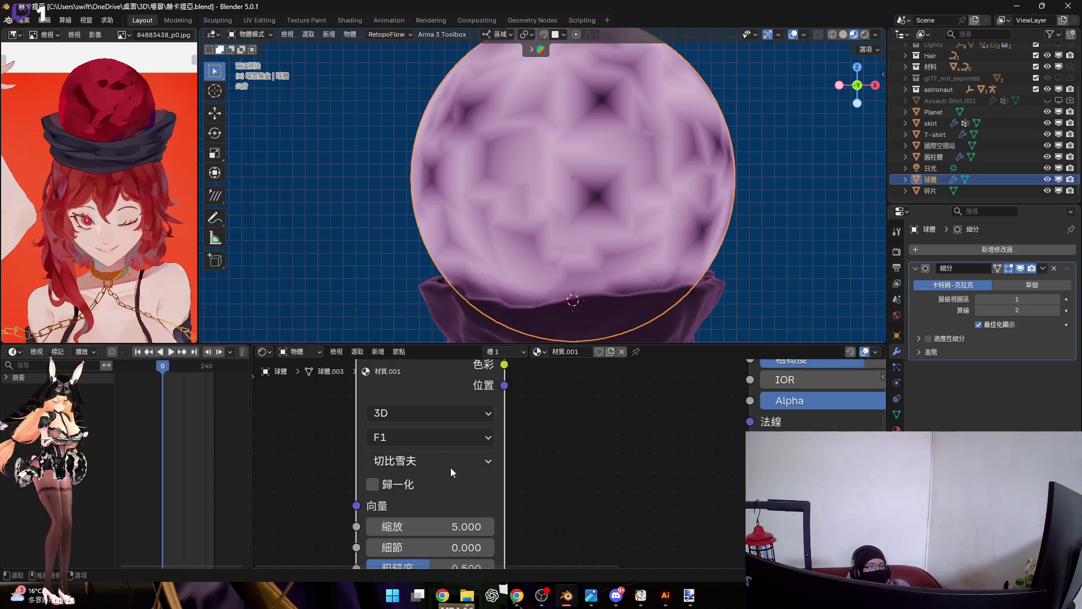
{"action": "left_click", "coordinate": [451, 468]}
{"action": "left_click", "coordinate": [445, 473]}
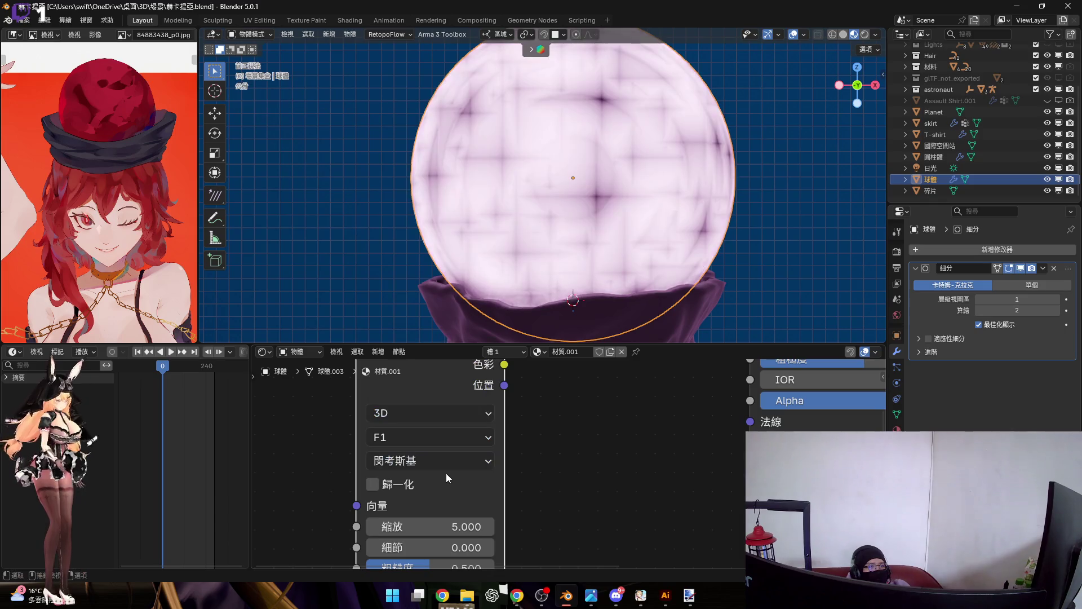
Step: Test the Manhattan metric and F2 output, then return to Euclidean and raise 缺空 to about 6.1
{"action": "left_click", "coordinate": [465, 467]}
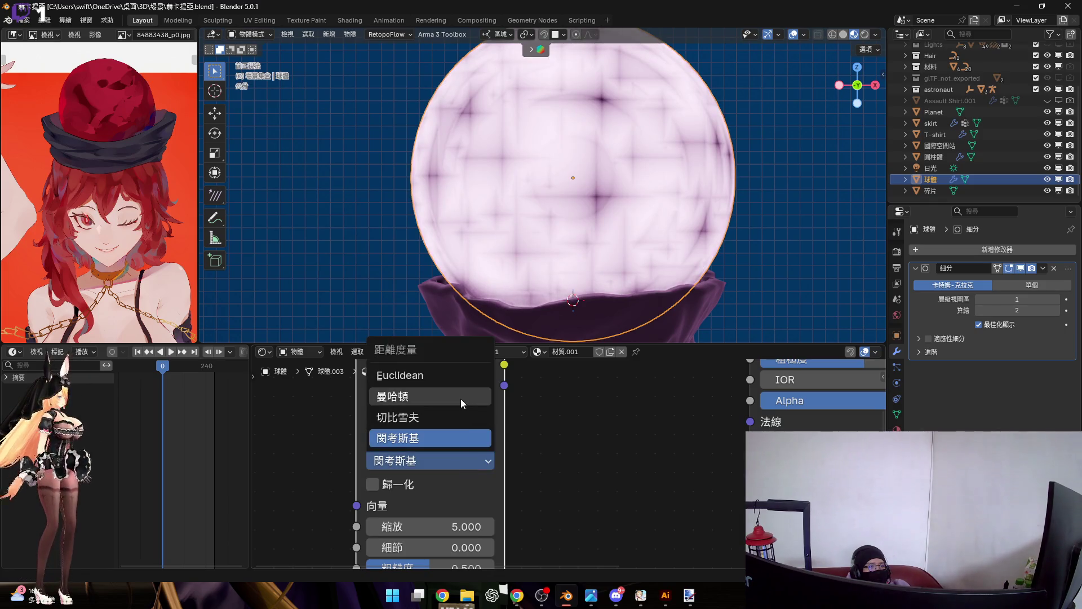
{"action": "left_click", "coordinate": [461, 398]}
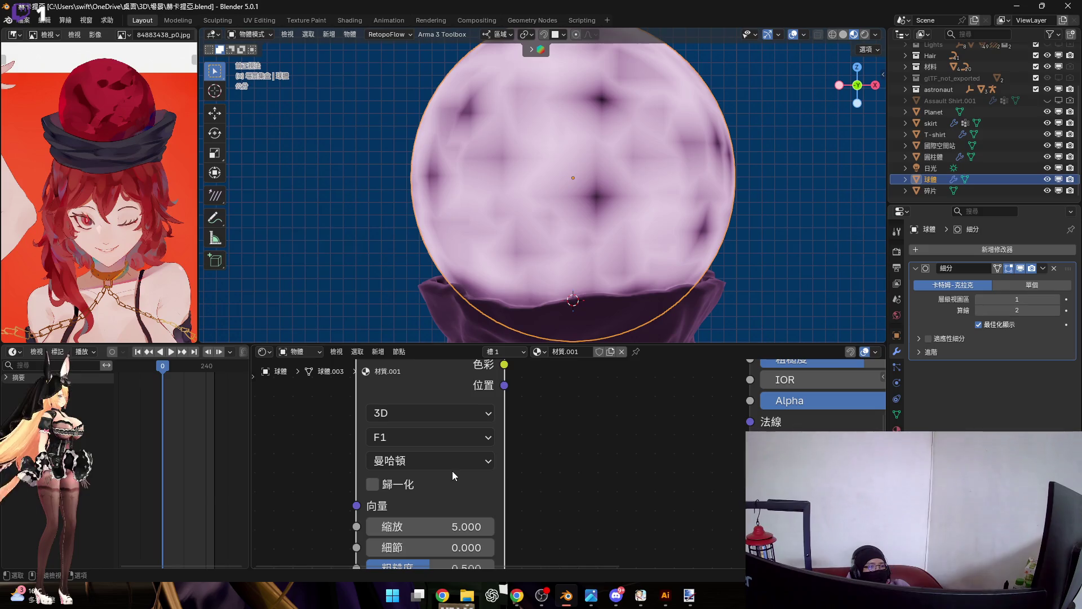
{"action": "left_click", "coordinate": [447, 435]}
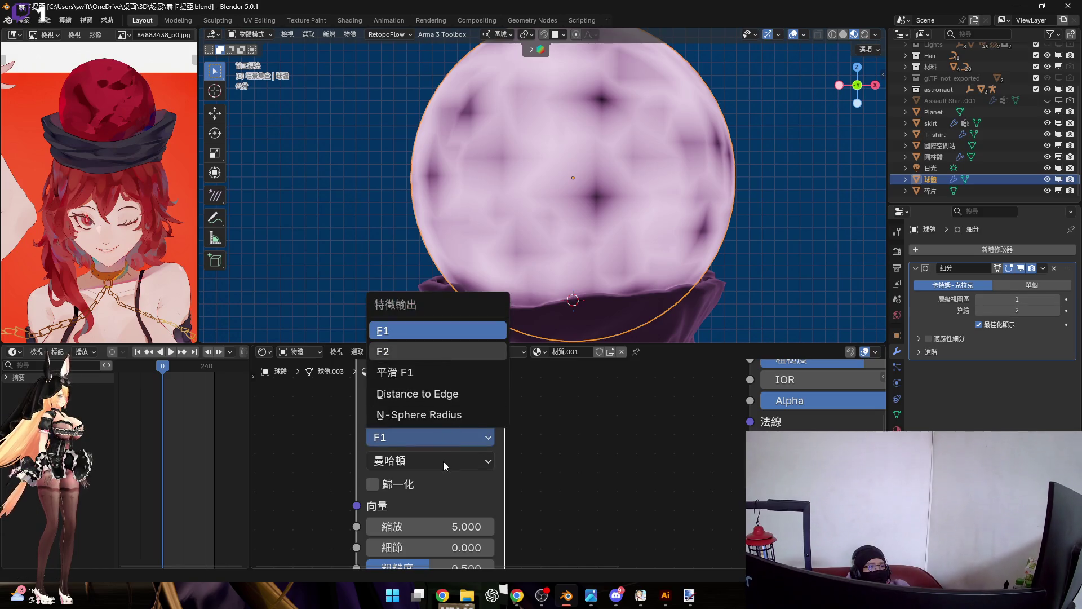
{"action": "left_click", "coordinate": [429, 351]}
{"action": "left_click", "coordinate": [445, 462]}
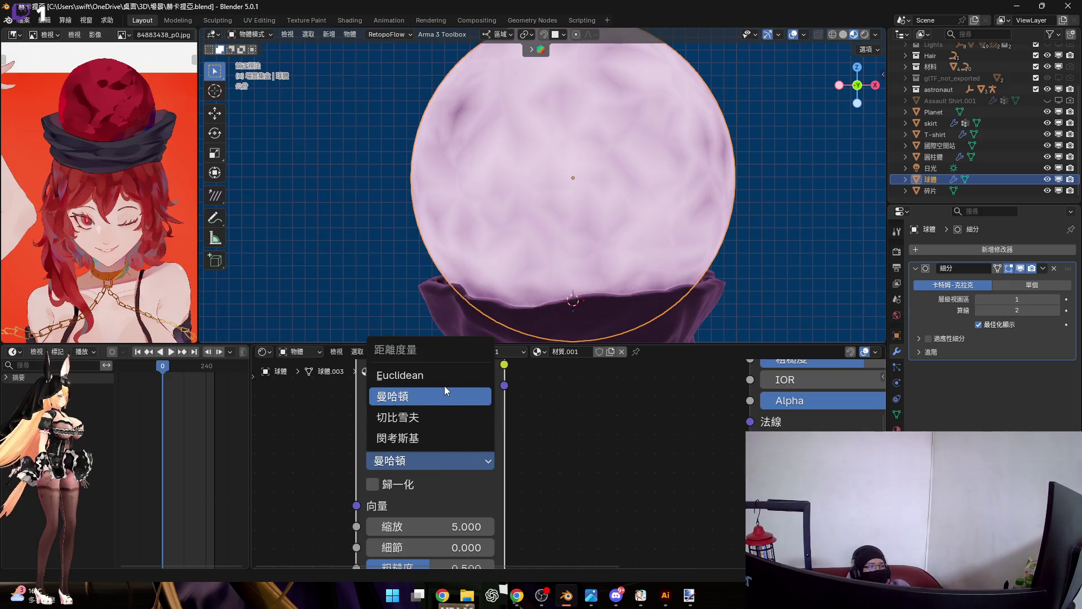
{"action": "key", "text": "Escape"}
{"action": "left_click", "coordinate": [439, 468]}
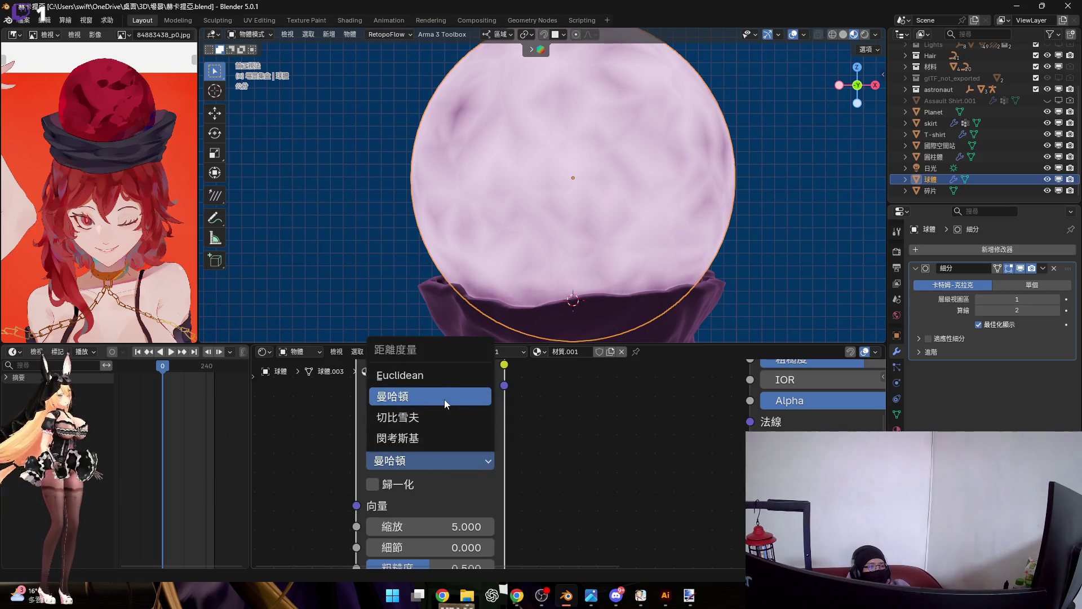
{"action": "left_click", "coordinate": [445, 375]}
{"action": "scroll", "coordinate": [573, 481], "scroll_direction": "down", "scroll_amount": 2}
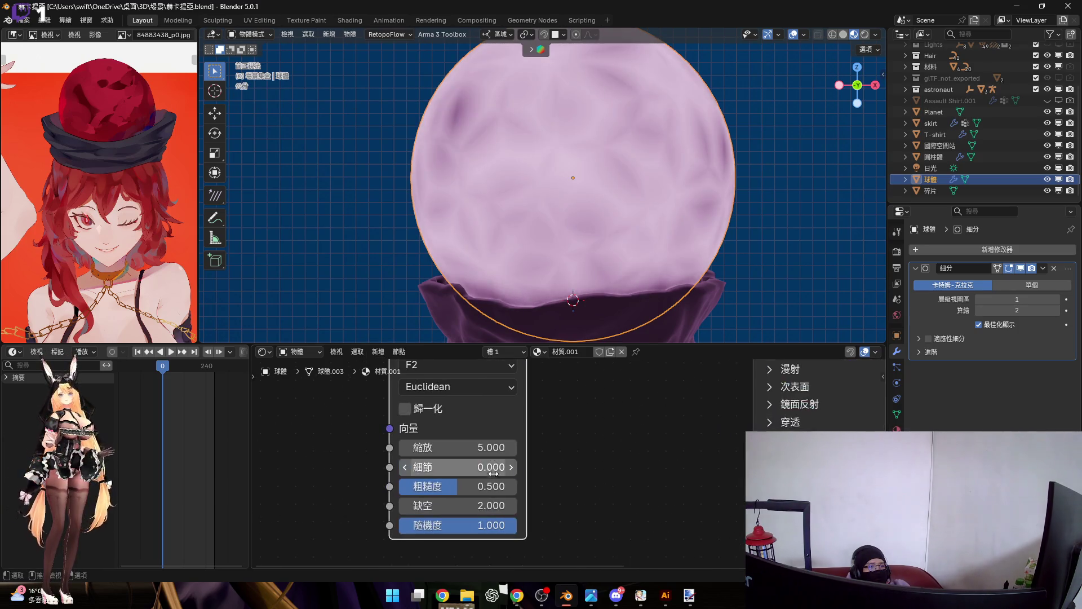
{"action": "mouse_move", "coordinate": [471, 504]}
{"action": "left_mouse_down"}
{"action": "mouse_move", "coordinate": [525, 505]}
{"action": "mouse_move", "coordinate": [470, 505]}
{"action": "left_mouse_up"}
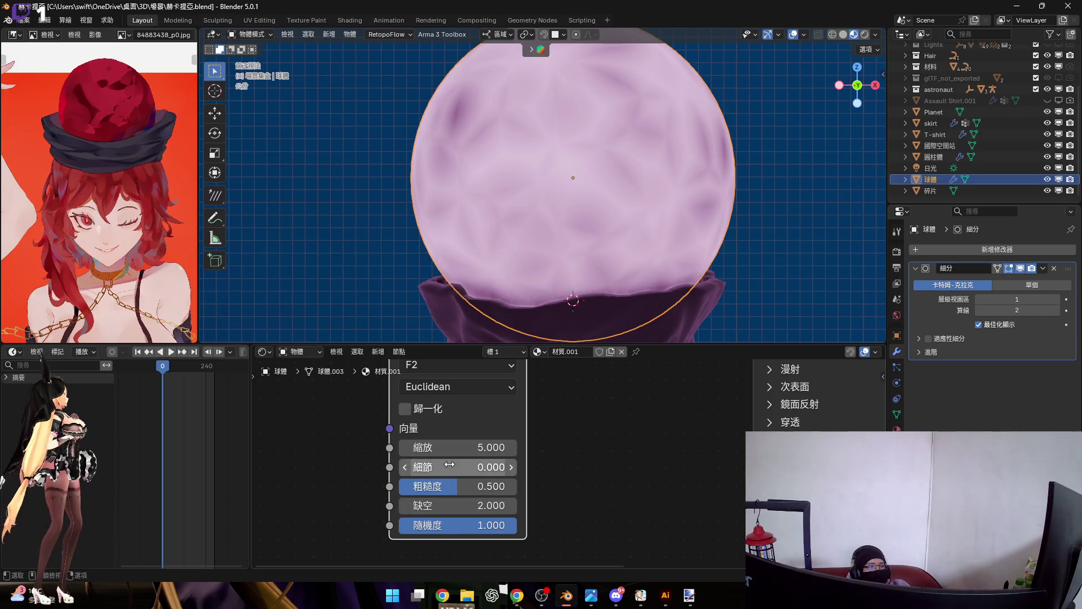
{"action": "middle_click_drag", "start_coordinate": [597, 401], "coordinate": [477, 543]}
Step: Set the Voronoi feature output back to F1 and link its Distance into Base Color
{"action": "left_click_drag", "start_coordinate": [405, 439], "coordinate": [625, 402]}
{"action": "left_click_drag", "start_coordinate": [591, 484], "coordinate": [591, 483]}
{"action": "mouse_move", "coordinate": [483, 476]}
{"action": "middle_mouse_down"}
{"action": "mouse_move", "coordinate": [640, 418]}
{"action": "mouse_move", "coordinate": [580, 443]}
{"action": "middle_mouse_up"}
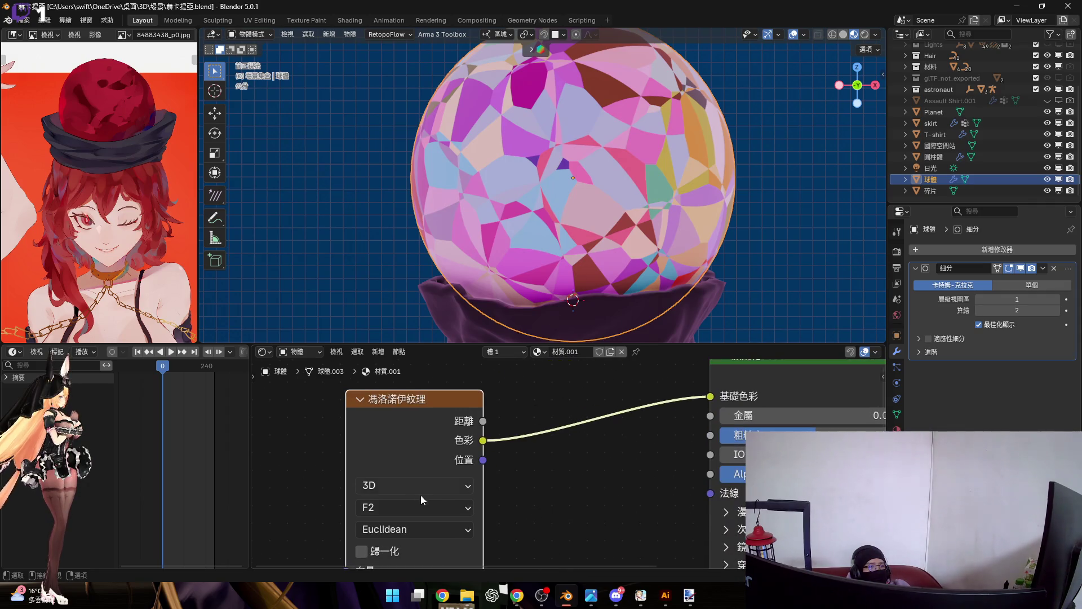
{"action": "middle_click_drag", "start_coordinate": [421, 492], "coordinate": [448, 441]}
{"action": "left_click", "coordinate": [447, 443]}
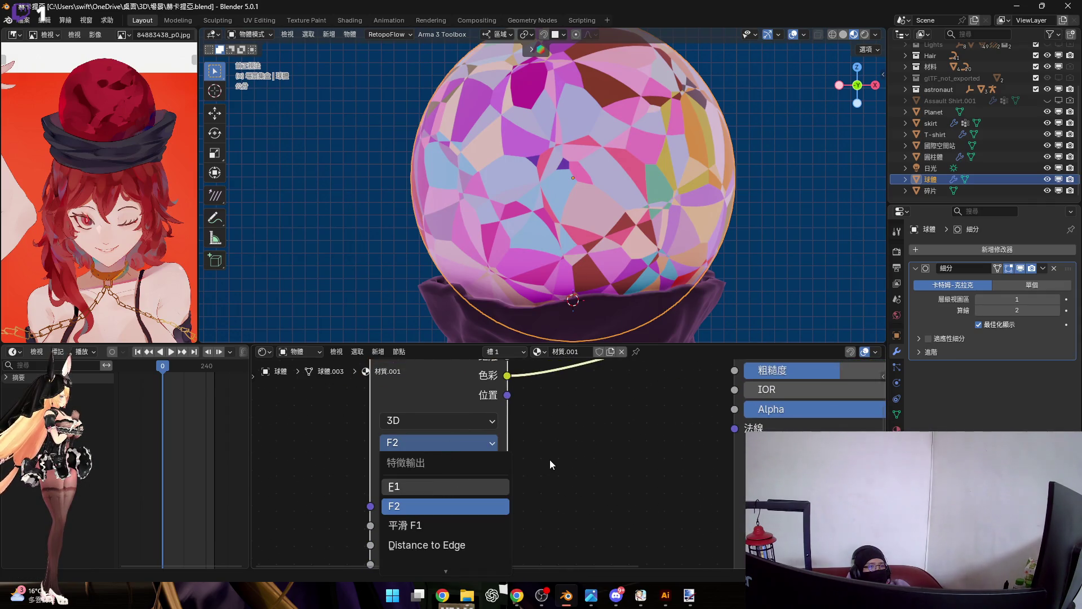
{"action": "key", "text": "Return"}
{"action": "mouse_move", "coordinate": [551, 464]}
{"action": "middle_mouse_down"}
{"action": "mouse_move", "coordinate": [536, 410]}
{"action": "mouse_move", "coordinate": [480, 425]}
{"action": "mouse_move", "coordinate": [475, 450]}
{"action": "middle_mouse_up"}
{"action": "left_click_drag", "start_coordinate": [447, 425], "coordinate": [675, 396]}
{"action": "scroll", "coordinate": [522, 426], "scroll_direction": "down", "scroll_amount": 2}
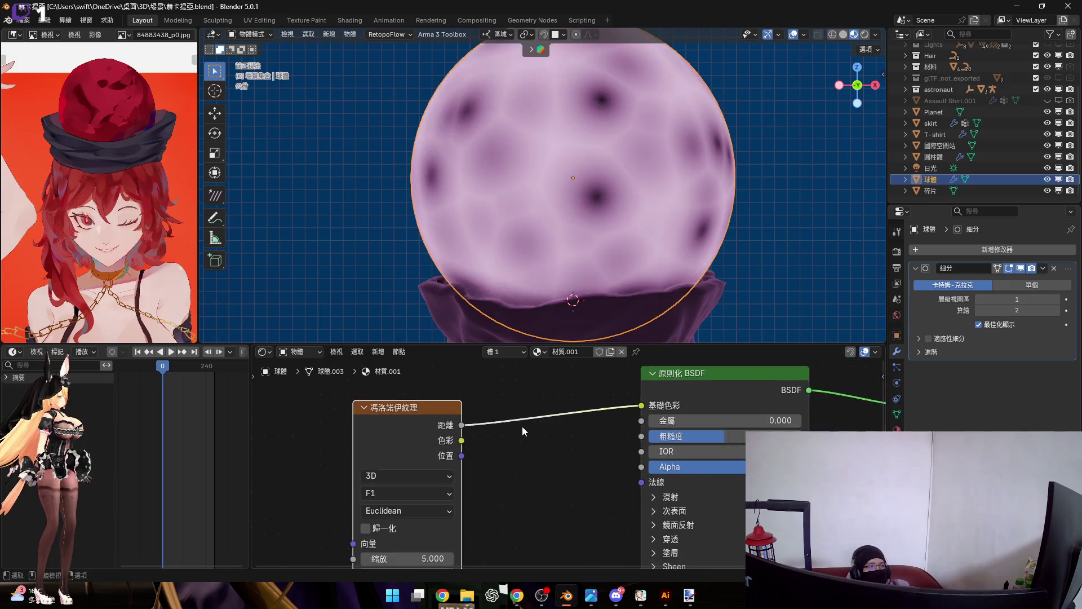
{"action": "scroll", "coordinate": [506, 424], "scroll_direction": "down", "scroll_amount": 1}
Step: Move the Voronoi node lower down and reframe the node view around it
{"action": "key", "text": "g"}
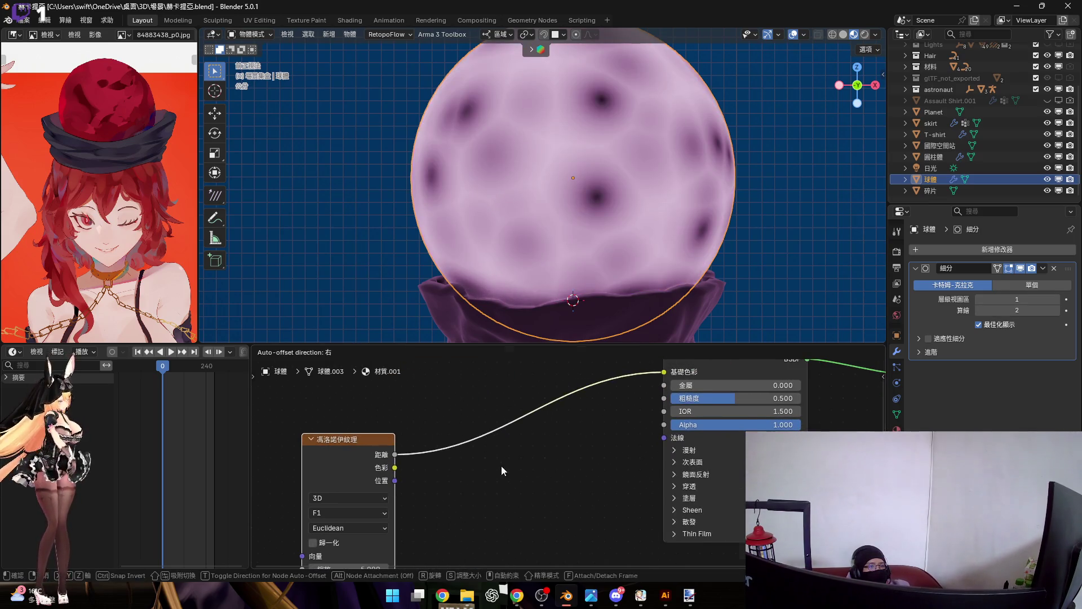
{"action": "left_click", "coordinate": [502, 466]}
{"action": "scroll", "coordinate": [474, 419], "scroll_direction": "up", "scroll_amount": 2}
{"action": "middle_click_drag", "start_coordinate": [472, 418], "coordinate": [525, 465]}
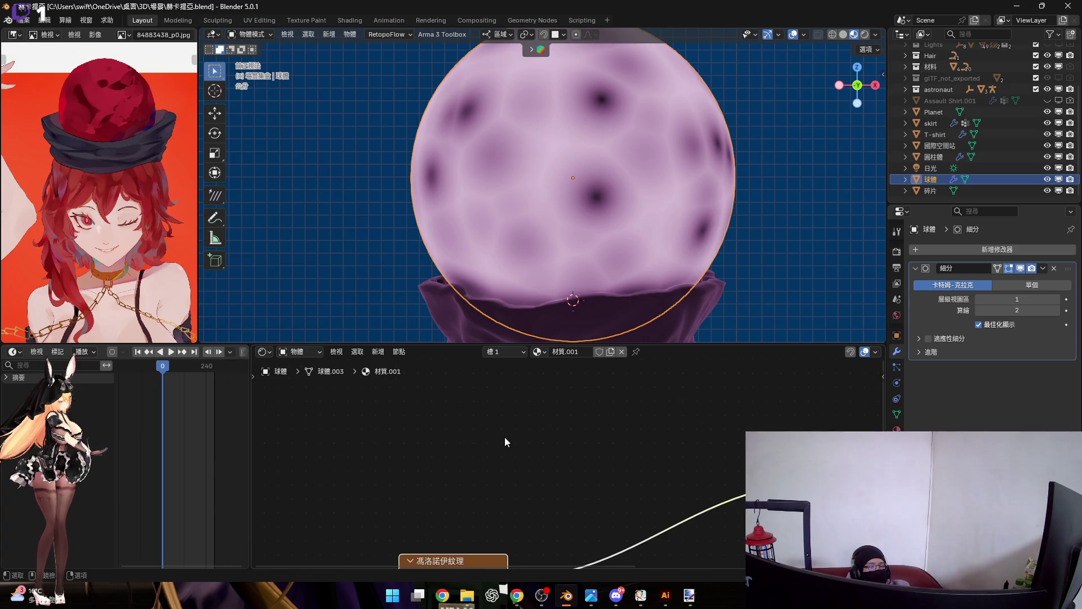
{"action": "key", "text": "shift+a"}
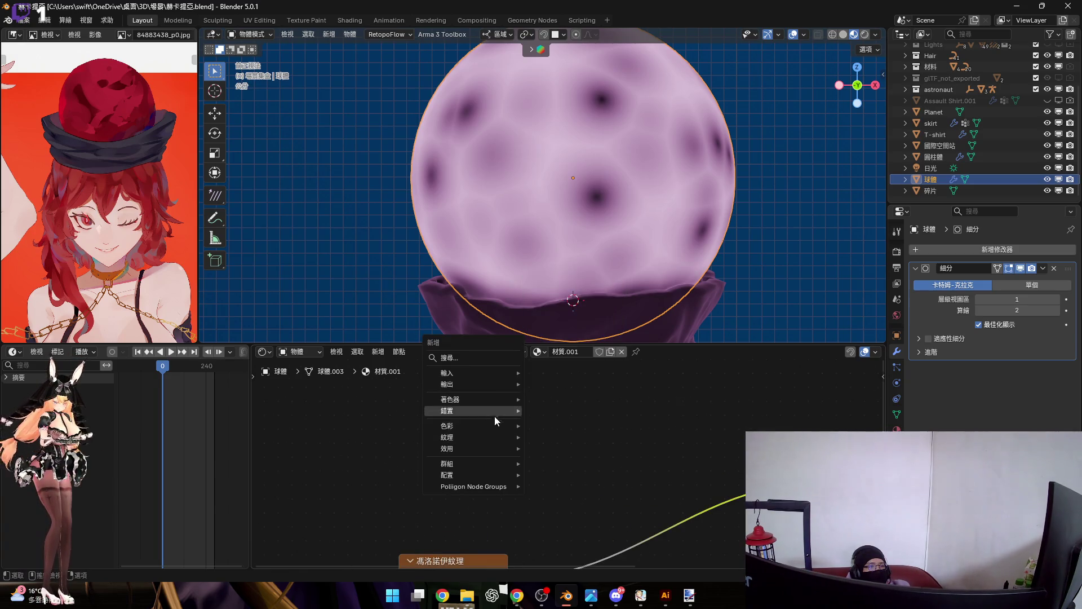
Step: Add a Wave Texture node and link its Color to the Principled BSDF Base Color
{"action": "mouse_move", "coordinate": [496, 438]}
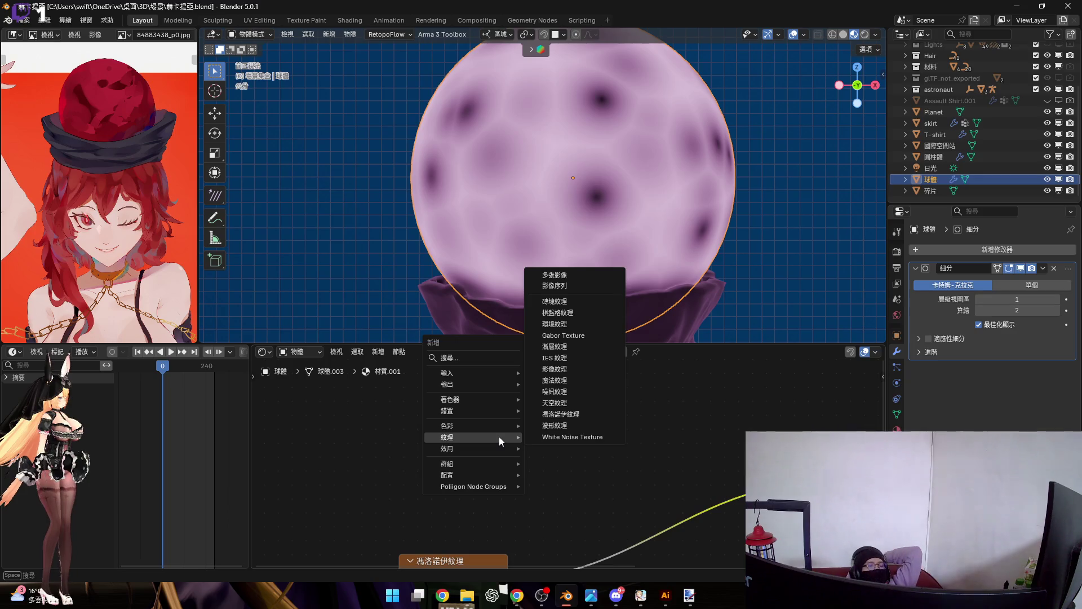
{"action": "left_click", "coordinate": [594, 425]}
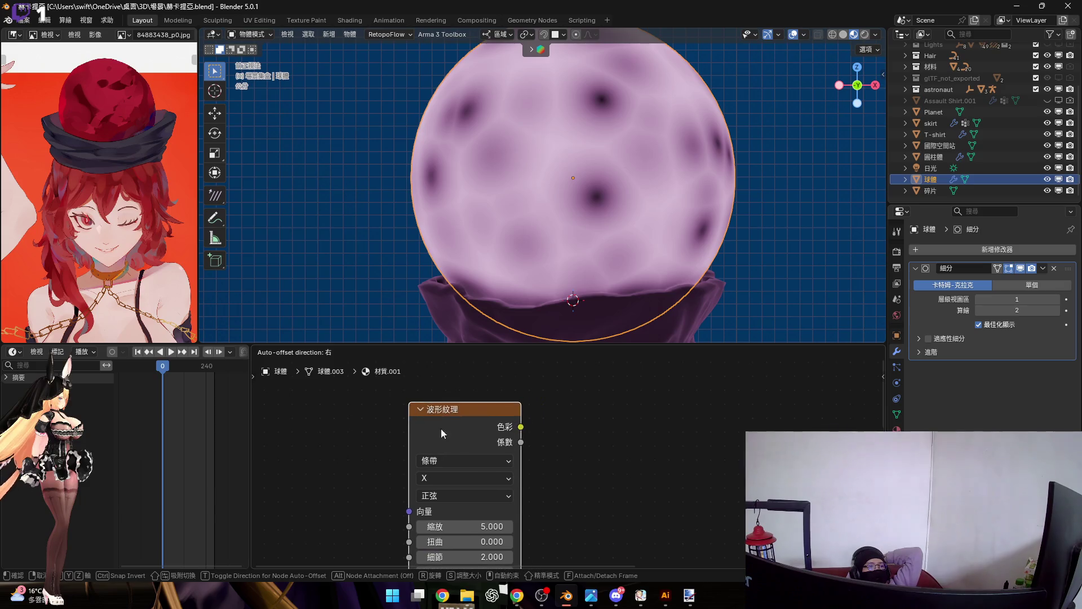
{"action": "left_click", "coordinate": [370, 372]}
{"action": "scroll", "coordinate": [506, 438], "scroll_direction": "down", "scroll_amount": 2}
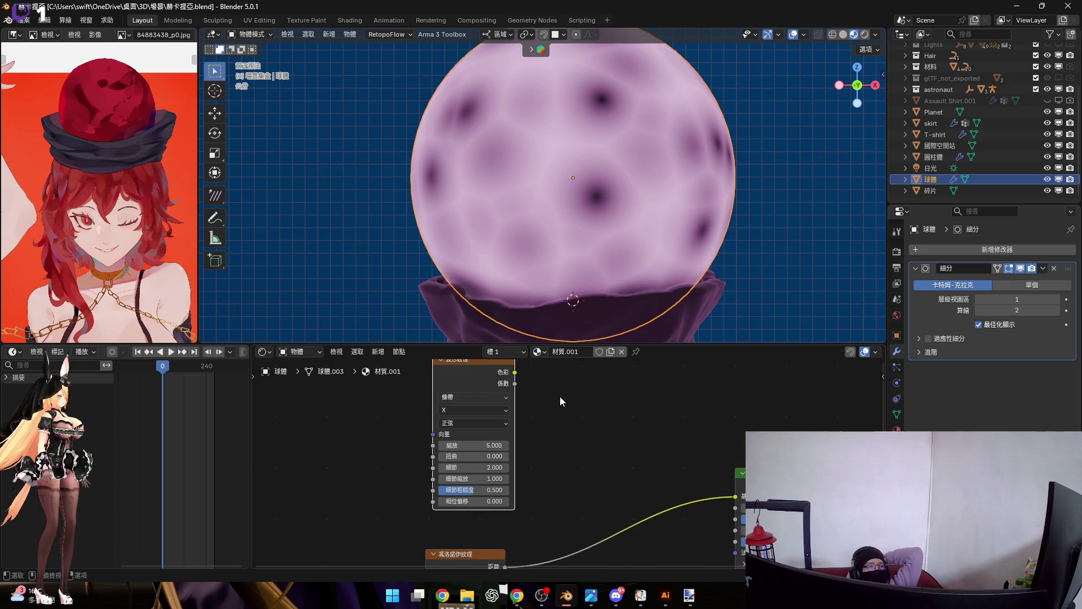
{"action": "right_click", "coordinate": [513, 377]}
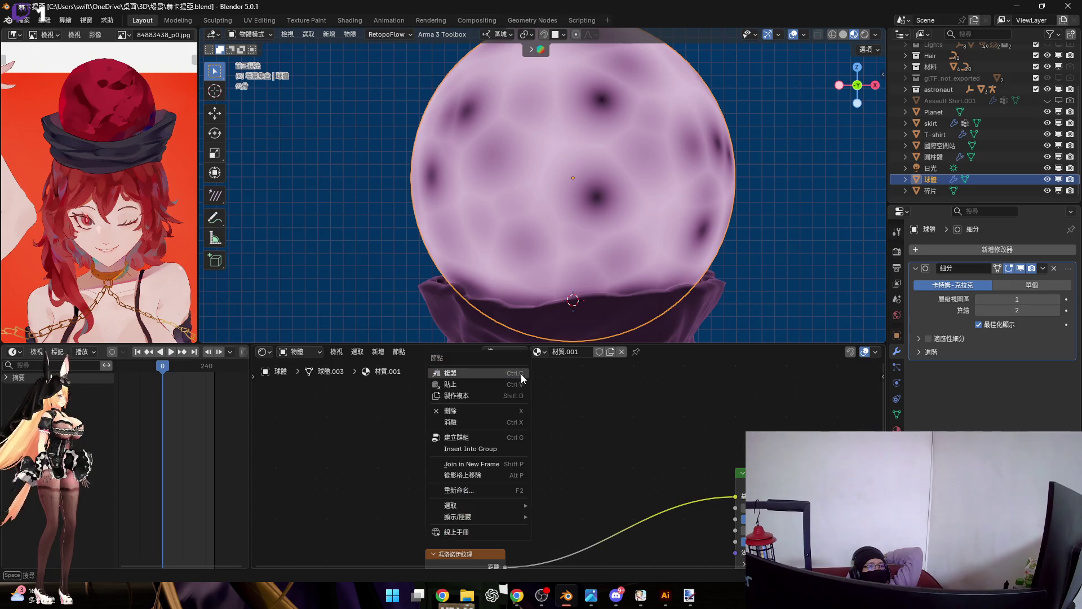
{"action": "left_click_drag", "start_coordinate": [515, 372], "coordinate": [732, 496]}
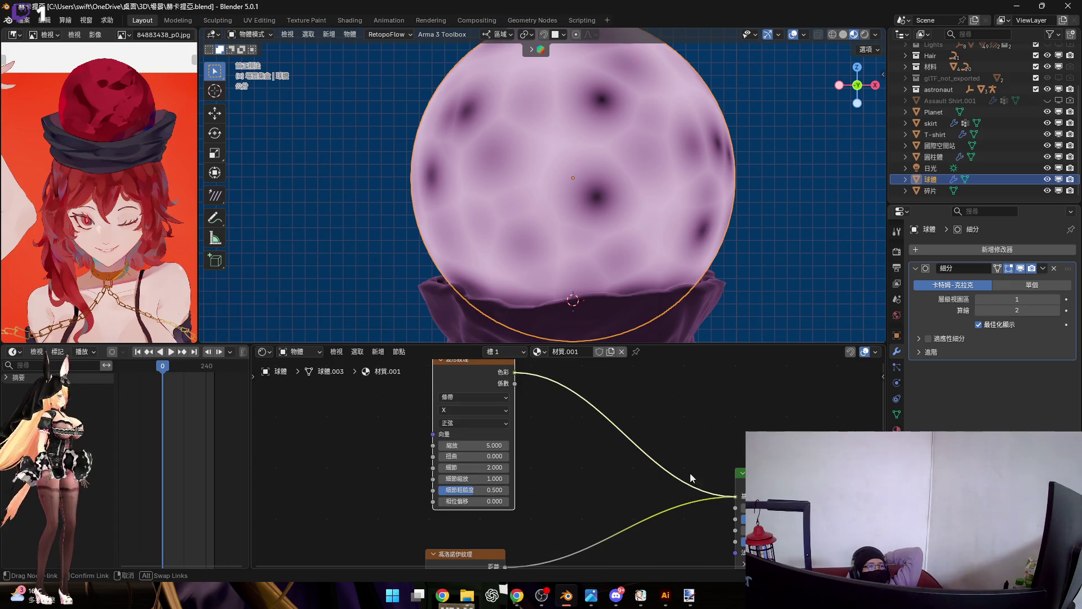
Step: Set the wave to Distortion 14.8, Scale 1, Detail 10, Detail Scale 5 and Roughness 0.3
{"action": "scroll", "coordinate": [477, 508], "scroll_direction": "up", "scroll_amount": 2}
{"action": "scroll", "coordinate": [477, 509], "scroll_direction": "up", "scroll_amount": 3}
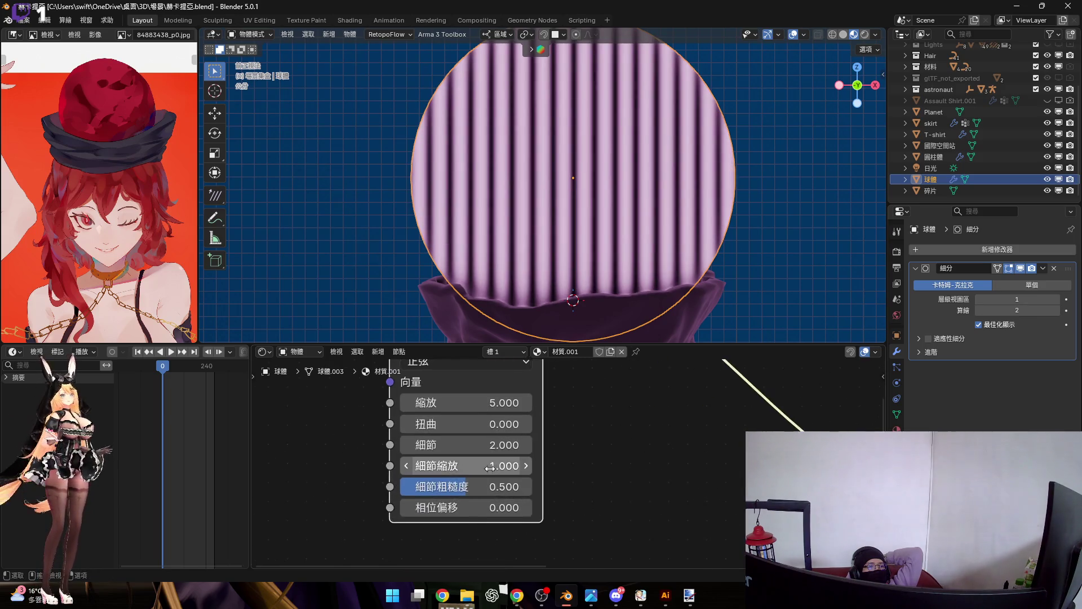
{"action": "mouse_move", "coordinate": [445, 449]}
{"action": "left_mouse_down"}
{"action": "mouse_move", "coordinate": [630, 449]}
{"action": "mouse_move", "coordinate": [553, 449]}
{"action": "left_mouse_up"}
{"action": "mouse_move", "coordinate": [425, 431]}
{"action": "left_mouse_down"}
{"action": "mouse_move", "coordinate": [443, 431]}
{"action": "mouse_move", "coordinate": [391, 431]}
{"action": "mouse_move", "coordinate": [446, 431]}
{"action": "mouse_move", "coordinate": [422, 431]}
{"action": "left_mouse_up"}
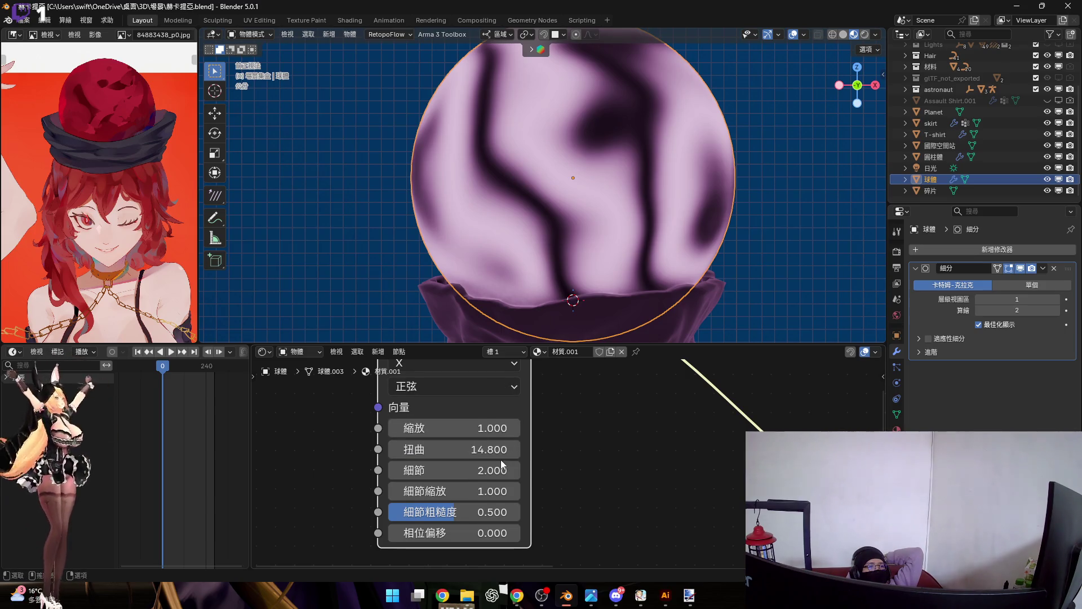
{"action": "scroll", "coordinate": [465, 463], "scroll_direction": "down", "scroll_amount": 1}
{"action": "left_click_drag", "start_coordinate": [465, 469], "coordinate": [476, 468]}
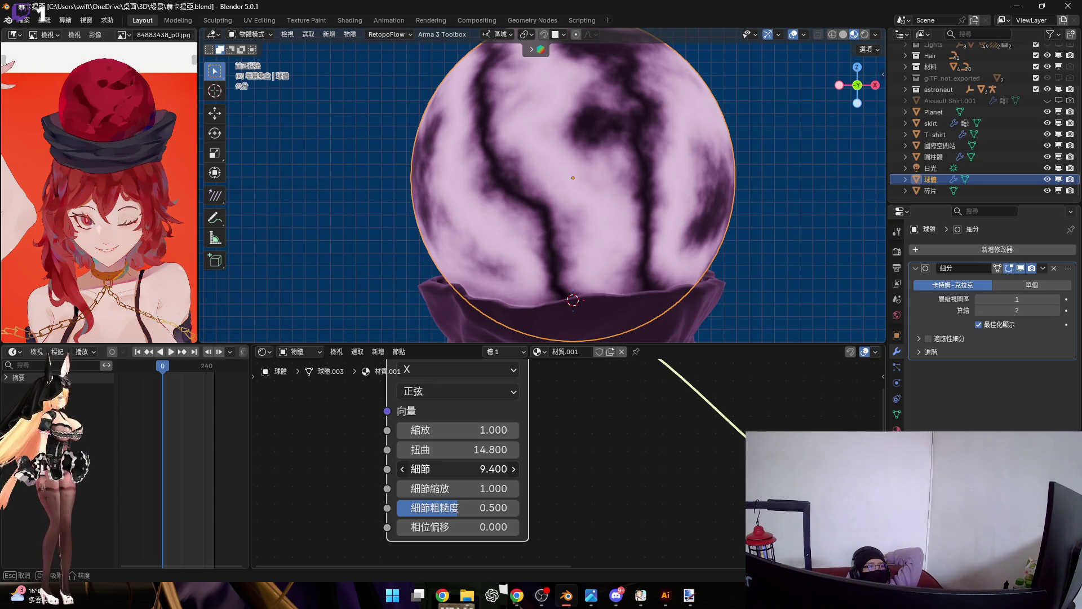
{"action": "left_click_drag", "start_coordinate": [450, 488], "coordinate": [485, 488]}
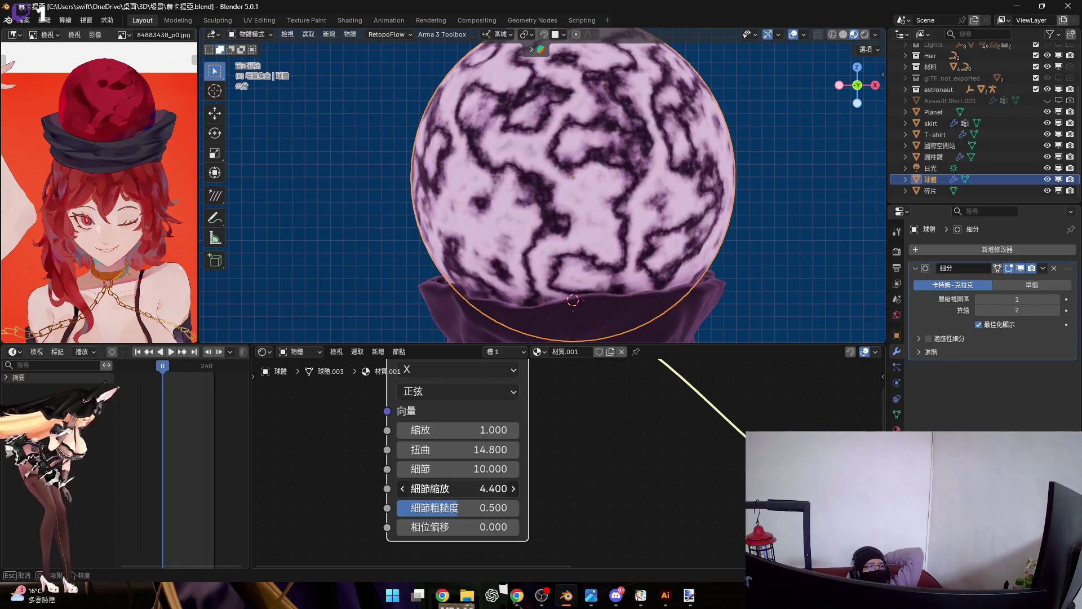
{"action": "mouse_move", "coordinate": [448, 512]}
{"action": "left_mouse_down"}
{"action": "mouse_move", "coordinate": [521, 513]}
{"action": "mouse_move", "coordinate": [403, 513]}
{"action": "mouse_move", "coordinate": [518, 507]}
{"action": "mouse_move", "coordinate": [413, 507]}
{"action": "mouse_move", "coordinate": [491, 526]}
{"action": "left_mouse_up"}
{"action": "left_click", "coordinate": [454, 506]}
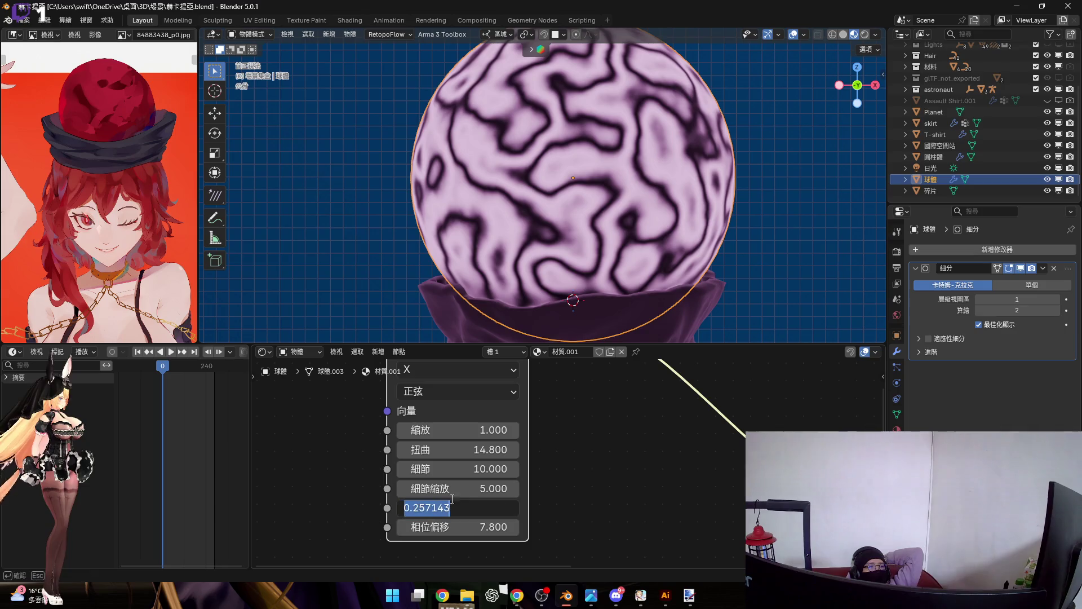
{"action": "type", "text": "細節粗糙度 0.3"}
{"action": "key", "text": "Return"}
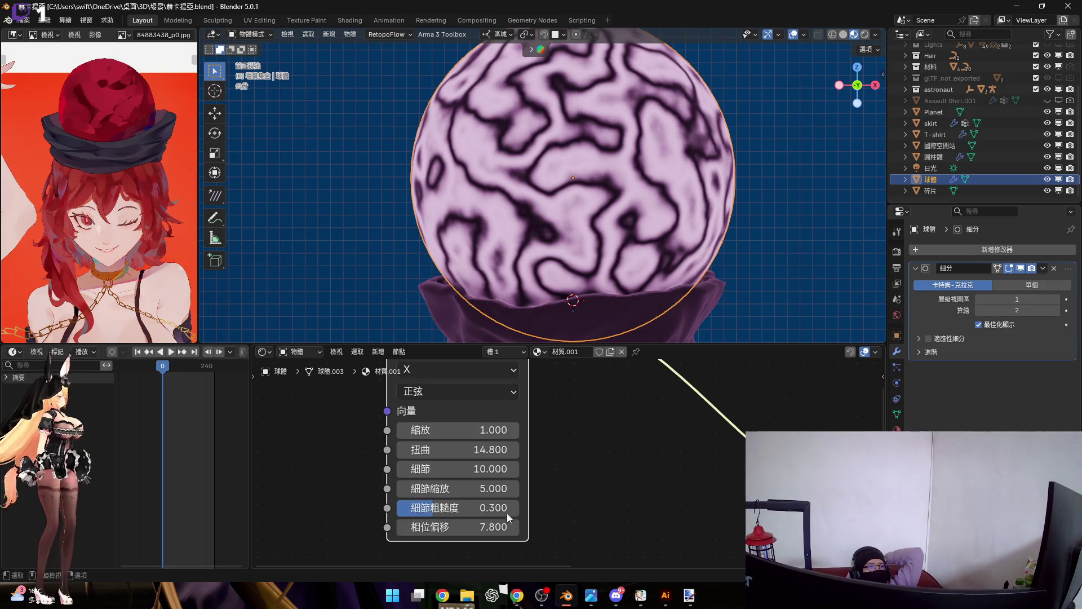
{"action": "scroll", "coordinate": [496, 508], "scroll_direction": "down", "scroll_amount": 4}
{"action": "middle_click_drag", "start_coordinate": [524, 441], "coordinate": [524, 368]}
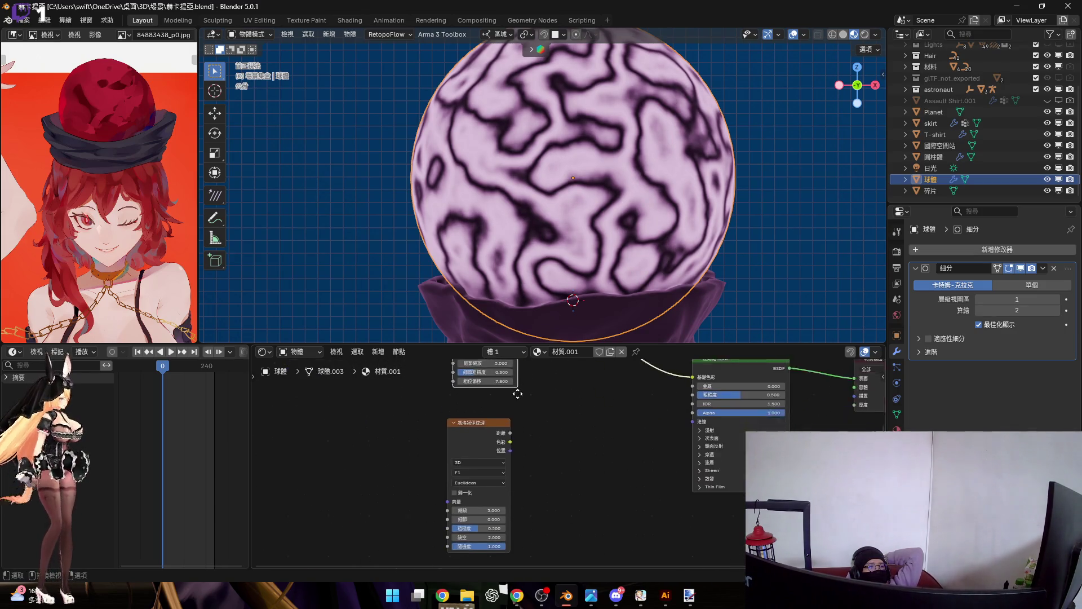
Step: Disconnect the Wave Texture from the Principled BSDF Base Color
{"action": "scroll", "coordinate": [484, 395], "scroll_direction": "up", "scroll_amount": 2}
{"action": "middle_click_drag", "start_coordinate": [474, 432], "coordinate": [450, 525]}
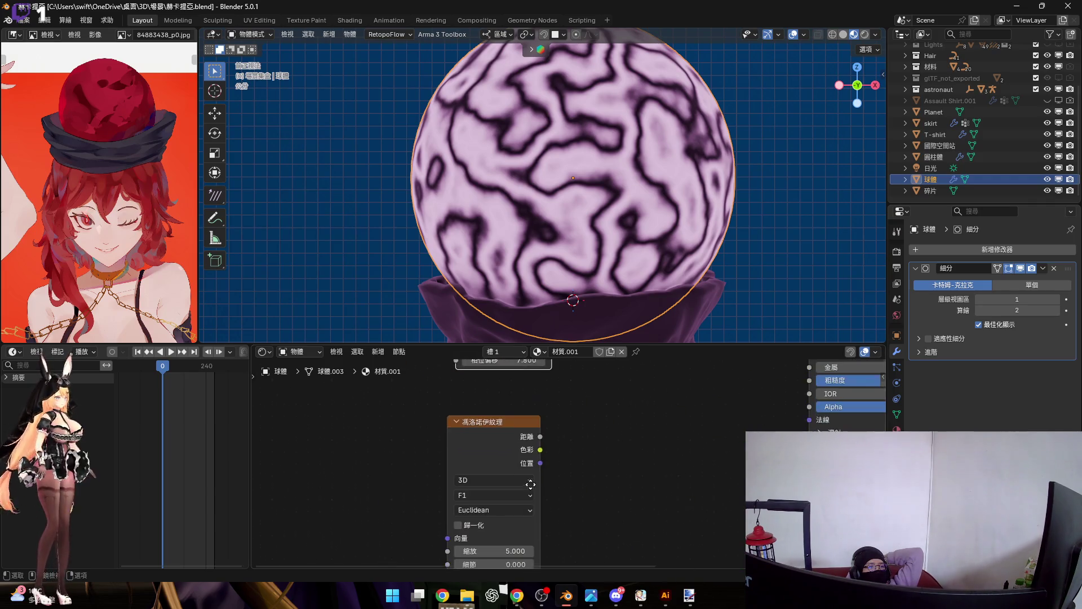
{"action": "scroll", "coordinate": [480, 461], "scroll_direction": "down", "scroll_amount": 2}
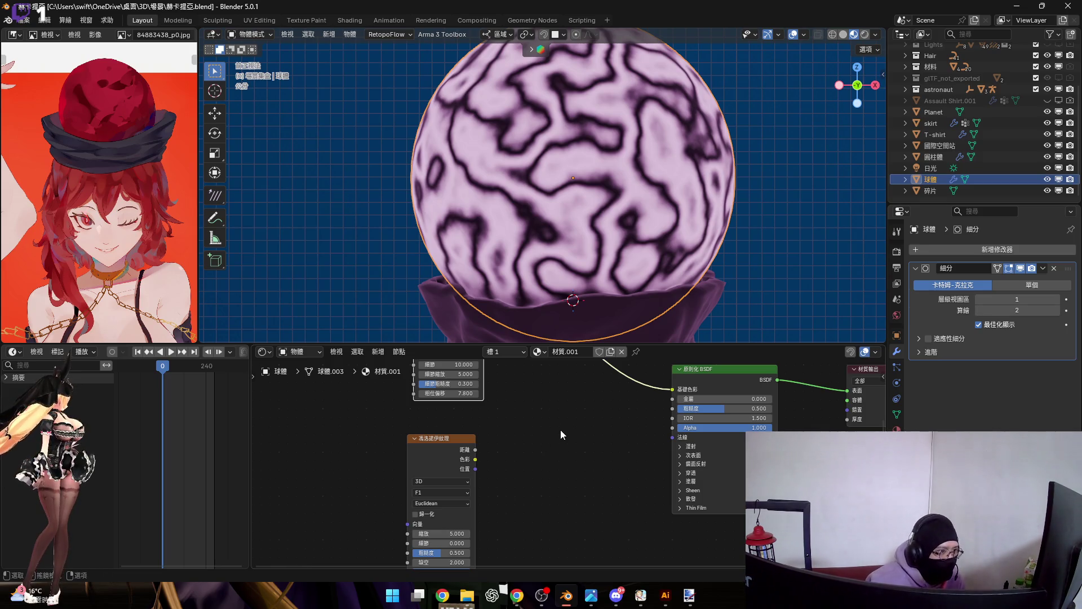
{"action": "mouse_move", "coordinate": [520, 435]}
{"action": "middle_mouse_down"}
{"action": "mouse_move", "coordinate": [523, 471]}
{"action": "mouse_move", "coordinate": [516, 447]}
{"action": "middle_mouse_up"}
{"action": "scroll", "coordinate": [523, 470], "scroll_direction": "down", "scroll_amount": 2}
{"action": "left_click_drag", "start_coordinate": [638, 488], "coordinate": [553, 487]}
Step: Add a Mix Shader from the wave's Color, feeding in Voronoi Distance and routing it to Base Color
{"action": "left_click", "coordinate": [488, 408]}
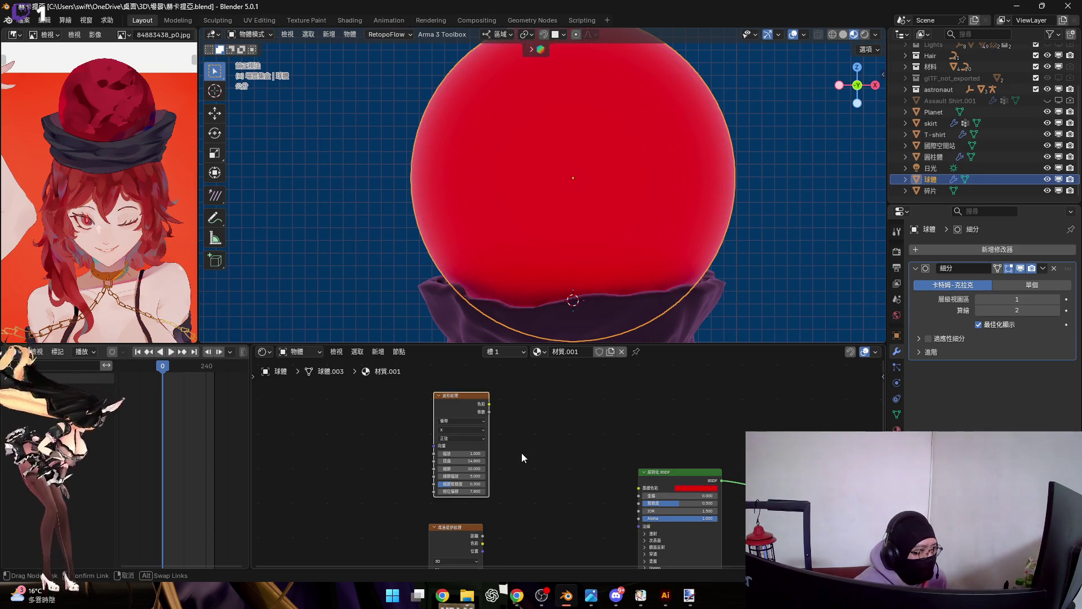
{"action": "mouse_move", "coordinate": [490, 404]}
{"action": "left_mouse_down"}
{"action": "mouse_move", "coordinate": [521, 456]}
{"action": "mouse_move", "coordinate": [552, 463]}
{"action": "left_mouse_up"}
{"action": "left_click", "coordinate": [577, 464]}
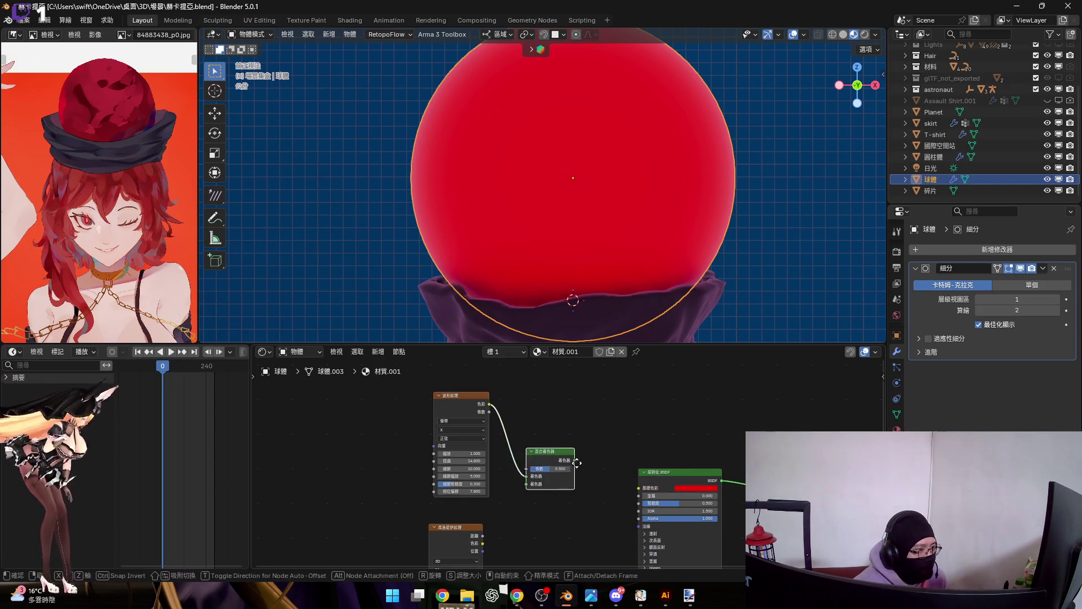
{"action": "left_click", "coordinate": [506, 533]}
{"action": "scroll", "coordinate": [496, 533], "scroll_direction": "up", "scroll_amount": 2}
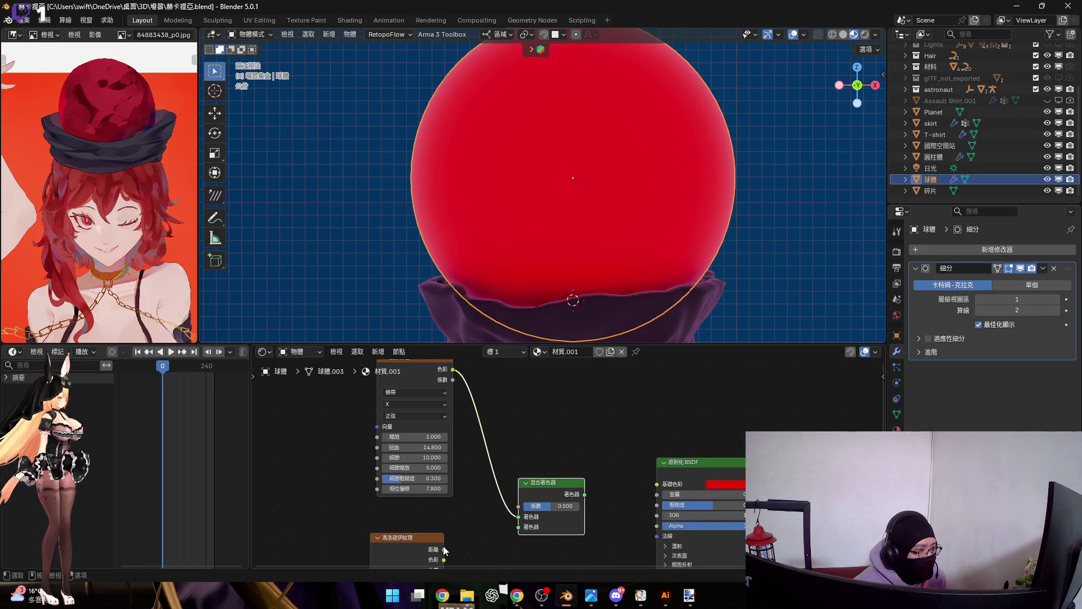
{"action": "mouse_move", "coordinate": [444, 549]}
{"action": "left_mouse_down"}
{"action": "mouse_move", "coordinate": [486, 544]}
{"action": "mouse_move", "coordinate": [447, 518]}
{"action": "left_mouse_up"}
{"action": "mouse_move", "coordinate": [582, 482]}
{"action": "left_mouse_down"}
{"action": "mouse_move", "coordinate": [576, 464]}
{"action": "mouse_move", "coordinate": [648, 454]}
{"action": "left_mouse_up"}
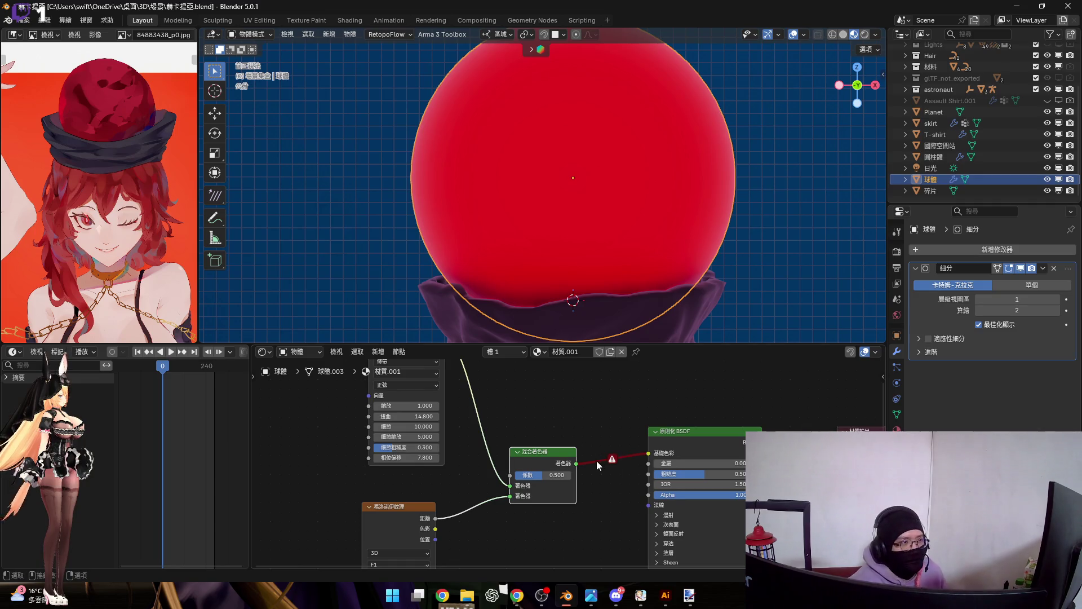
{"action": "scroll", "coordinate": [596, 461], "scroll_direction": "up", "scroll_amount": 2}
{"action": "scroll", "coordinate": [587, 478], "scroll_direction": "up", "scroll_amount": 1}
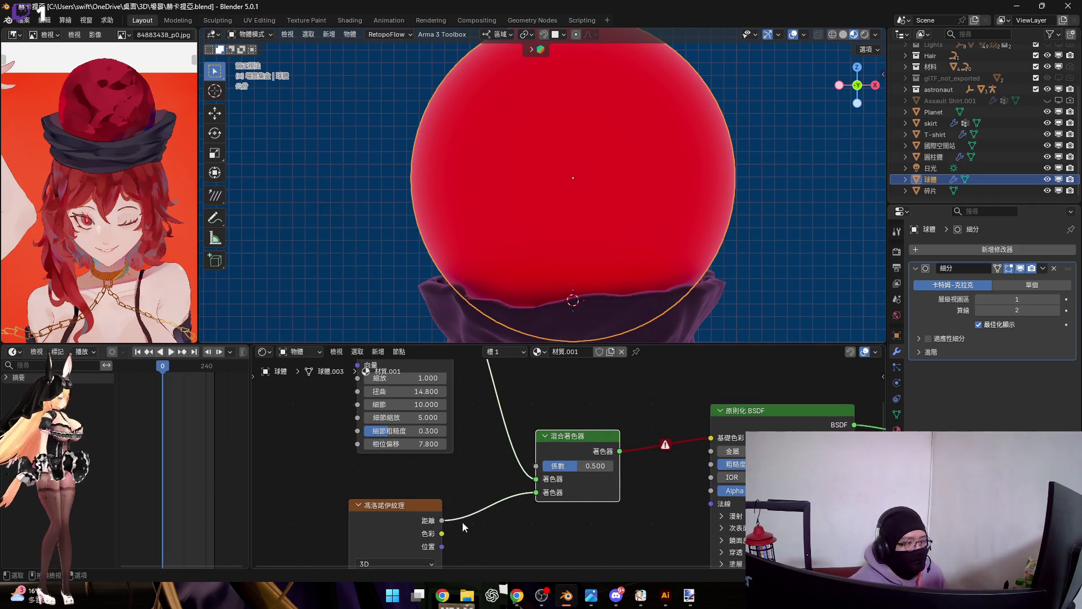
Step: Rewire the Mix Shader with wave Fac as factor and Voronoi Color as first input, then select it
{"action": "left_click_drag", "start_coordinate": [538, 499], "coordinate": [535, 498]}
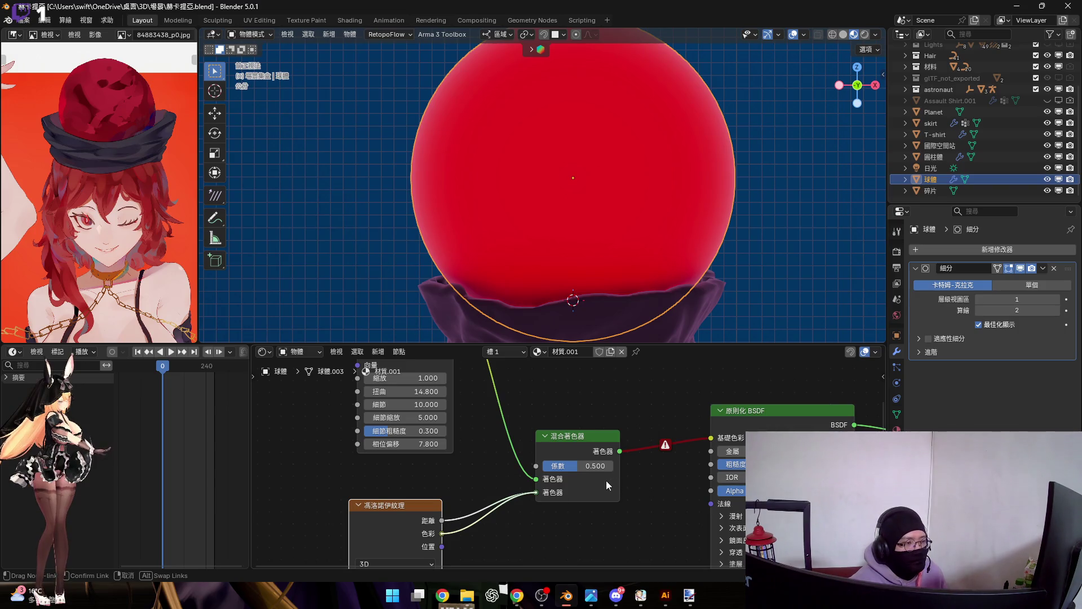
{"action": "mouse_move", "coordinate": [536, 492]}
{"action": "left_mouse_down"}
{"action": "mouse_move", "coordinate": [484, 516]}
{"action": "mouse_move", "coordinate": [451, 516]}
{"action": "mouse_move", "coordinate": [540, 484]}
{"action": "mouse_move", "coordinate": [537, 475]}
{"action": "mouse_move", "coordinate": [506, 490]}
{"action": "mouse_move", "coordinate": [550, 488]}
{"action": "left_mouse_up"}
{"action": "scroll", "coordinate": [543, 483], "scroll_direction": "down", "scroll_amount": 1}
{"action": "left_click_drag", "start_coordinate": [539, 537], "coordinate": [512, 467]}
{"action": "left_click_drag", "start_coordinate": [467, 390], "coordinate": [540, 526]}
{"action": "middle_click_drag", "start_coordinate": [547, 517], "coordinate": [525, 453]}
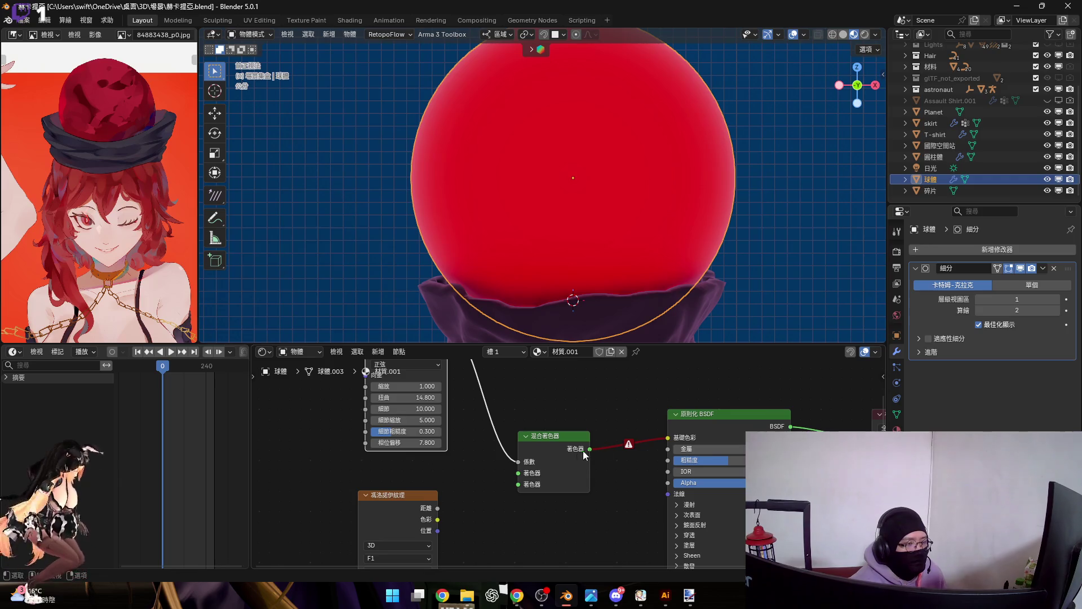
{"action": "left_click_drag", "start_coordinate": [438, 519], "coordinate": [541, 475]}
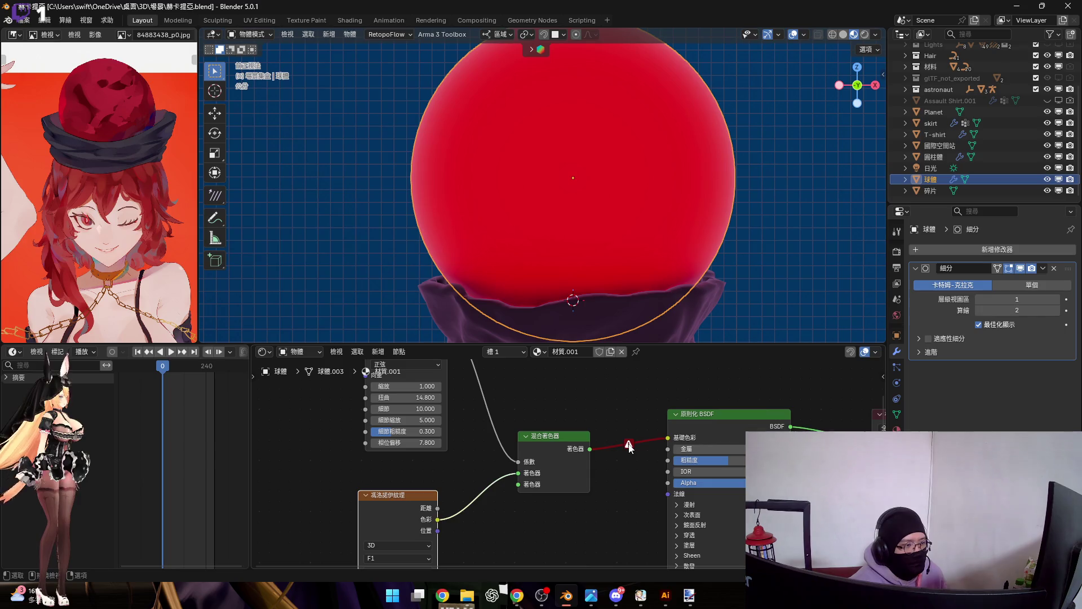
{"action": "mouse_move", "coordinate": [627, 447]}
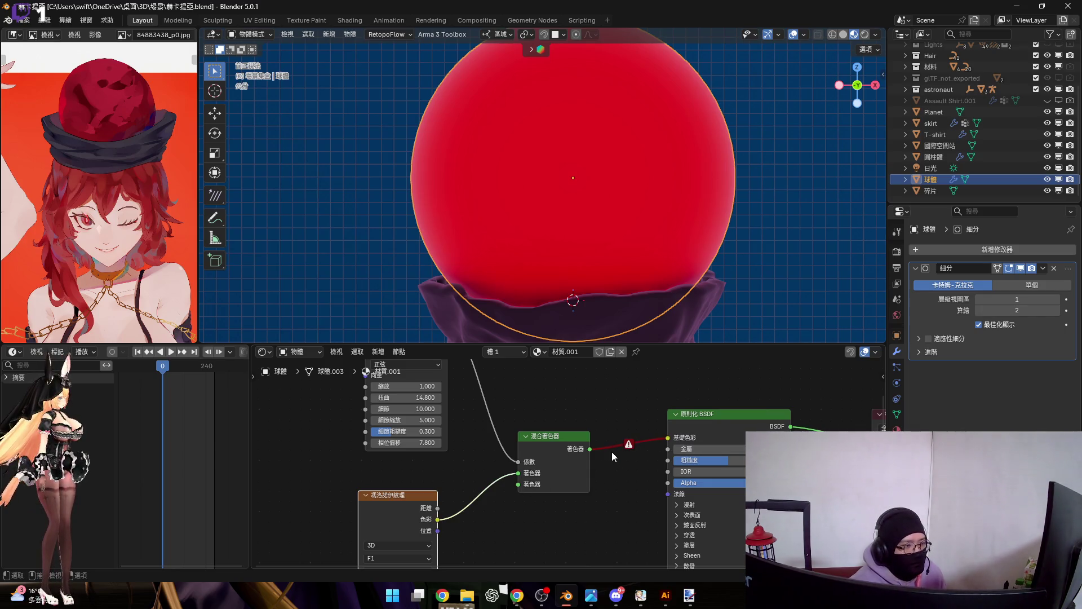
{"action": "left_click", "coordinate": [565, 449]}
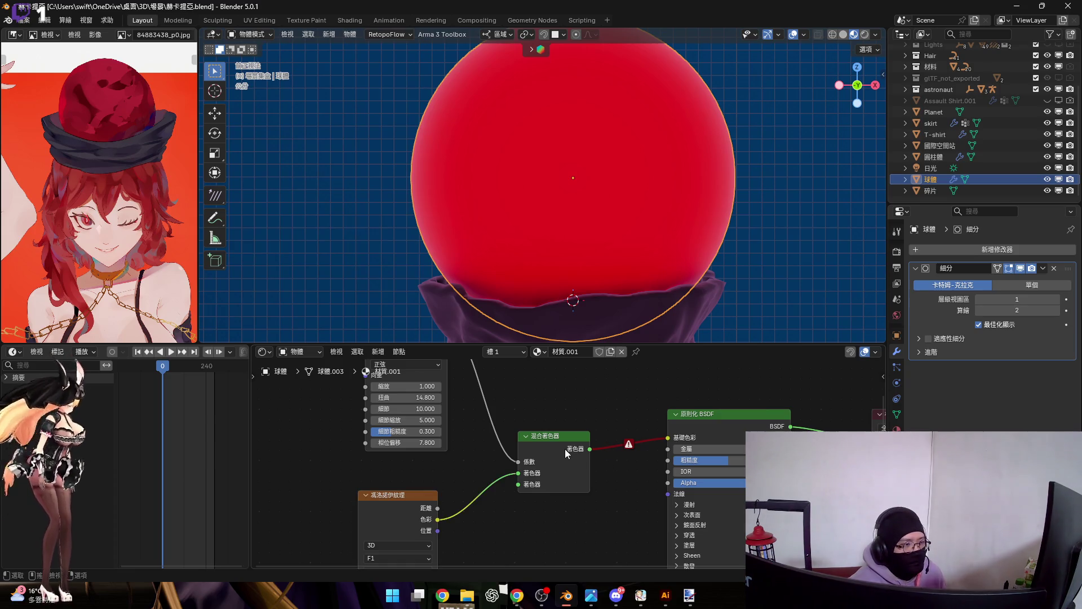
{"action": "scroll", "coordinate": [557, 472], "scroll_direction": "down", "scroll_amount": 1}
Step: Delete the Mix Shader and add a colour Mix node from the wave's Color, set to plain Mix
{"action": "key", "text": "x"}
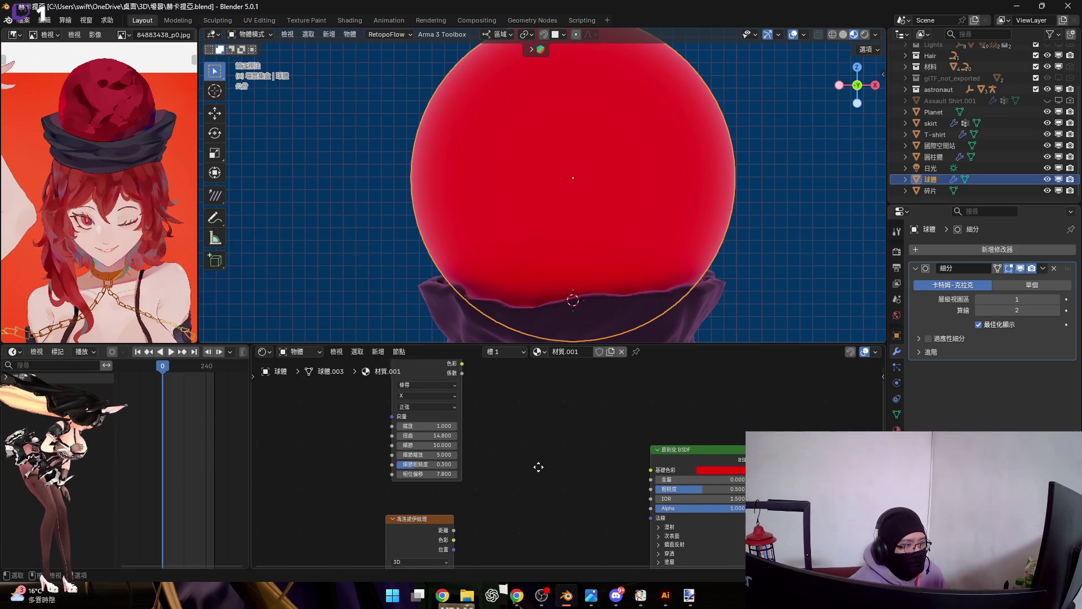
{"action": "left_click_drag", "start_coordinate": [462, 368], "coordinate": [536, 462]}
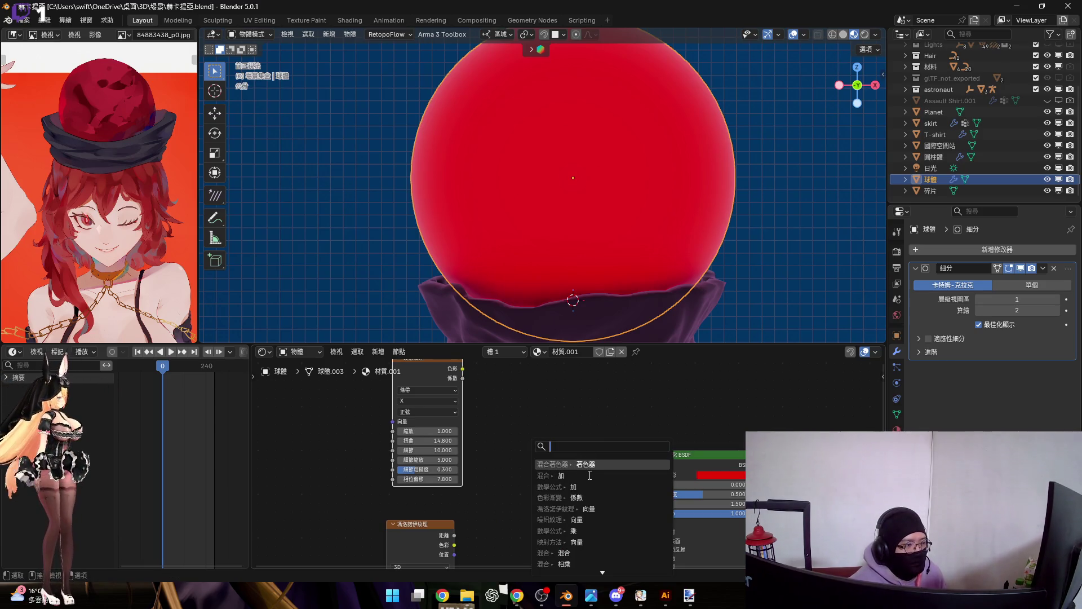
{"action": "left_click", "coordinate": [571, 557]}
{"action": "left_click", "coordinate": [564, 532]}
{"action": "left_click", "coordinate": [555, 468]}
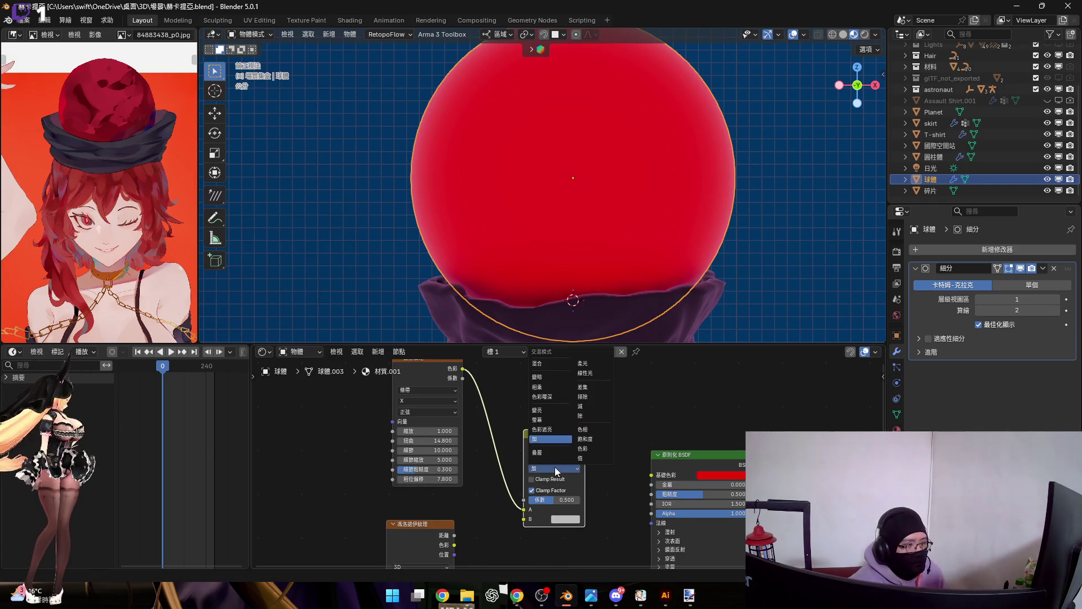
{"action": "left_click", "coordinate": [546, 364]}
Step: Link Voronoi Distance to Mix input B and the Result to Base Color, keeping factor 0.500
{"action": "scroll", "coordinate": [447, 533], "scroll_direction": "up", "scroll_amount": 1}
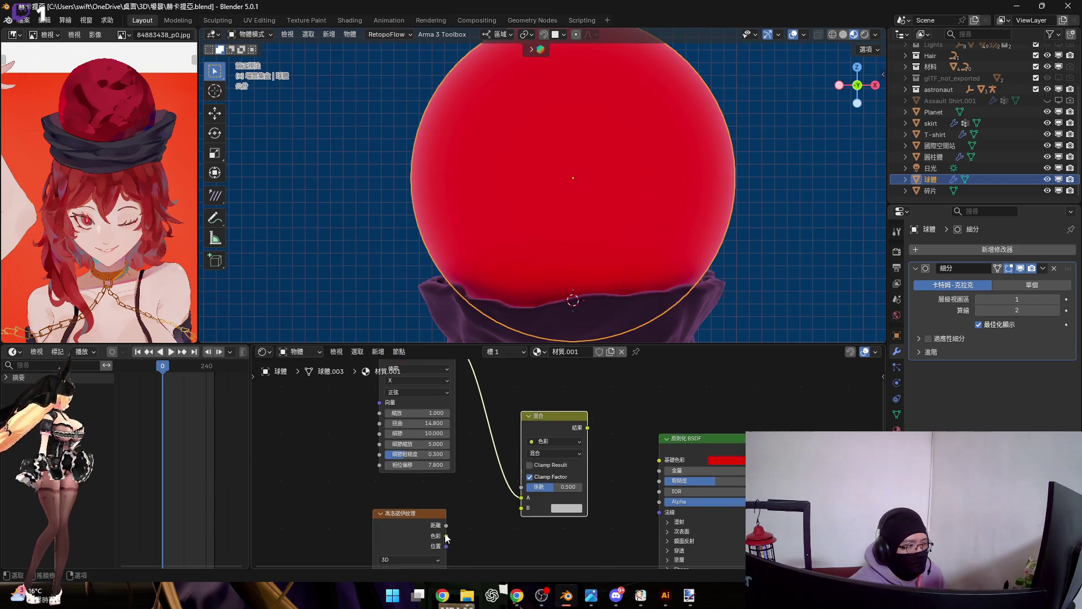
{"action": "left_click_drag", "start_coordinate": [445, 535], "coordinate": [522, 508]}
{"action": "left_click_drag", "start_coordinate": [587, 427], "coordinate": [653, 459]}
{"action": "left_click_drag", "start_coordinate": [626, 492], "coordinate": [623, 491]}
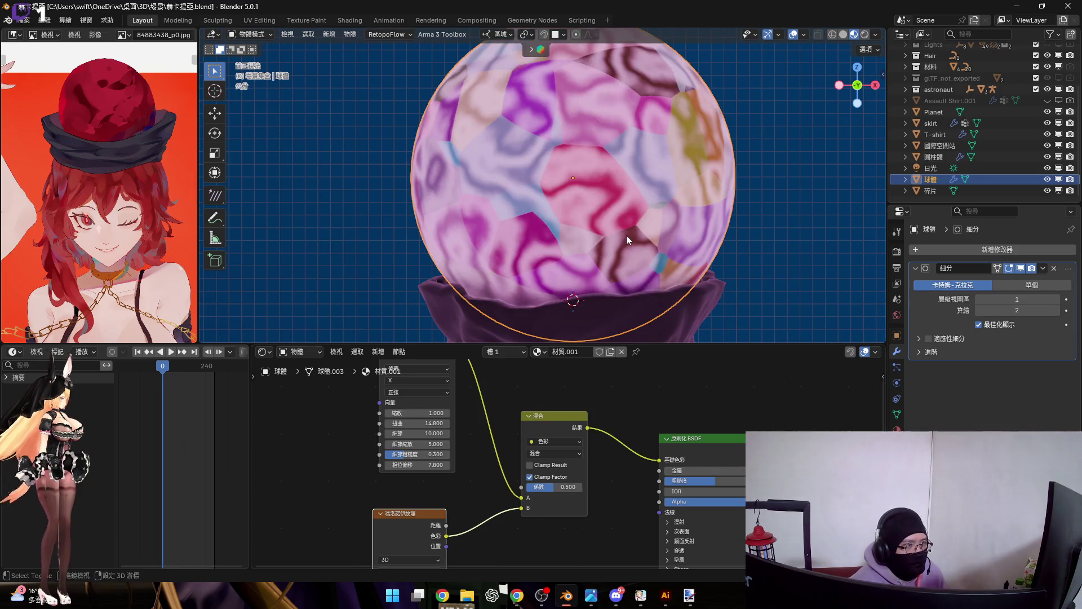
{"action": "scroll", "coordinate": [539, 424], "scroll_direction": "up", "scroll_amount": 2}
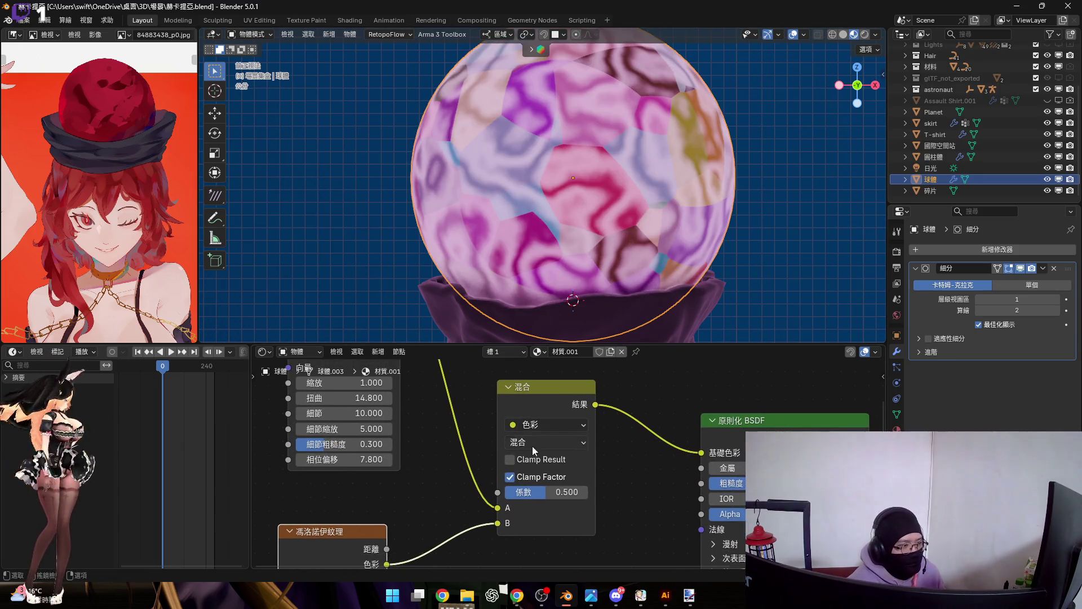
{"action": "mouse_move", "coordinate": [497, 523]}
{"action": "left_mouse_down"}
{"action": "mouse_move", "coordinate": [491, 497]}
{"action": "mouse_move", "coordinate": [540, 472]}
{"action": "mouse_move", "coordinate": [489, 532]}
{"action": "mouse_move", "coordinate": [498, 523]}
{"action": "left_mouse_up"}
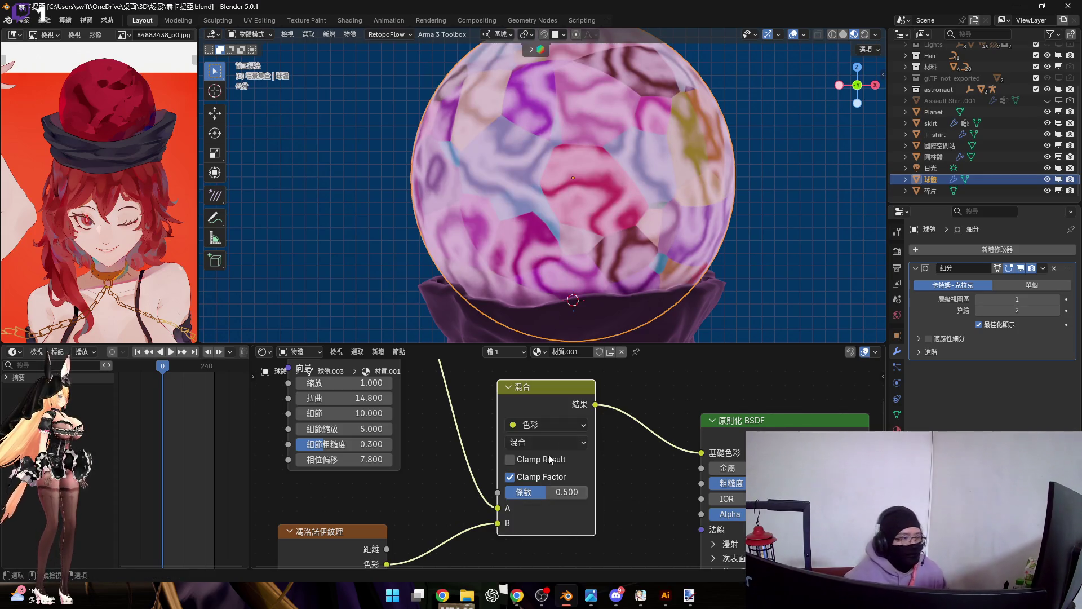
{"action": "middle_click_drag", "start_coordinate": [482, 482], "coordinate": [466, 446]}
{"action": "left_click_drag", "start_coordinate": [371, 512], "coordinate": [482, 486]}
{"action": "mouse_move", "coordinate": [533, 456]}
{"action": "left_mouse_down"}
{"action": "mouse_move", "coordinate": [502, 455]}
{"action": "mouse_move", "coordinate": [533, 455]}
{"action": "left_mouse_up"}
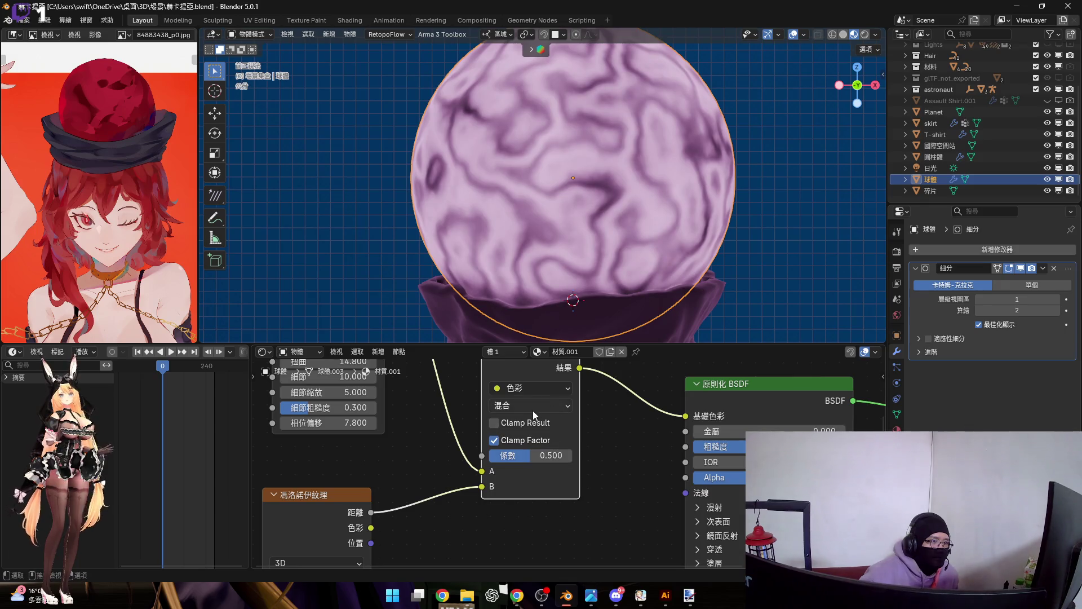
Step: Move the wave, Voronoi and Mix nodes together to the left
{"action": "scroll", "coordinate": [533, 415], "scroll_direction": "down", "scroll_amount": 4}
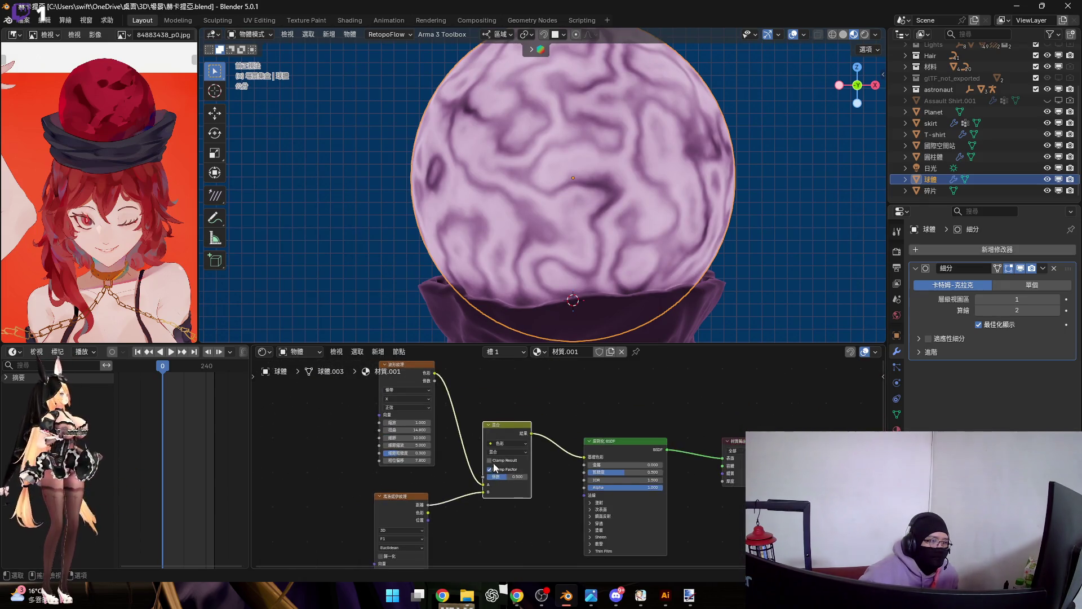
{"action": "left_click_drag", "start_coordinate": [364, 438], "coordinate": [493, 510]}
{"action": "scroll", "coordinate": [495, 496], "scroll_direction": "up", "scroll_amount": 1}
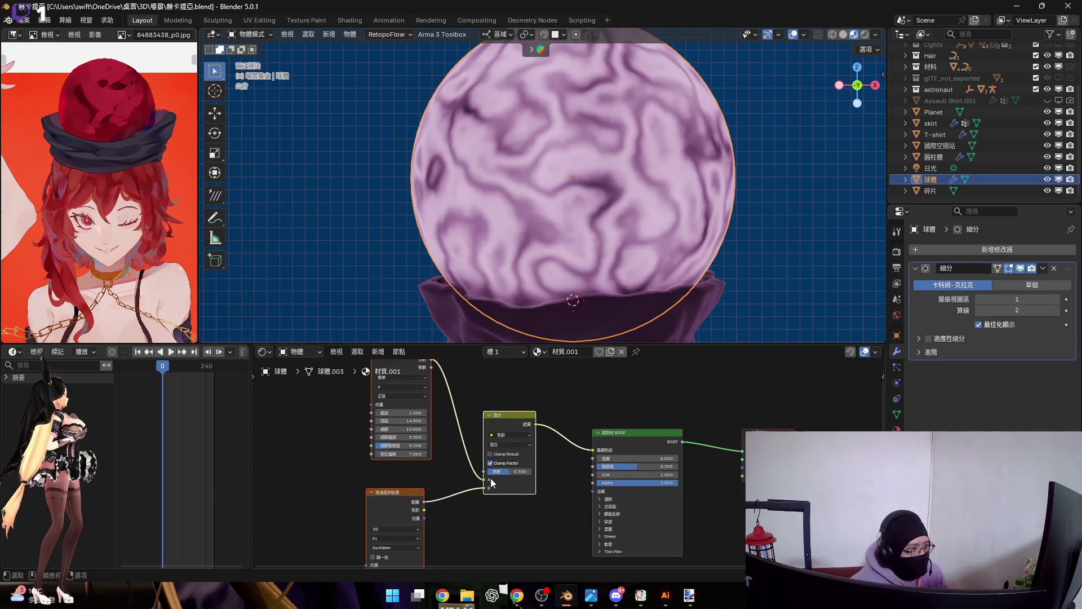
{"action": "scroll", "coordinate": [492, 482], "scroll_direction": "up", "scroll_amount": 1}
{"action": "key", "text": "g"}
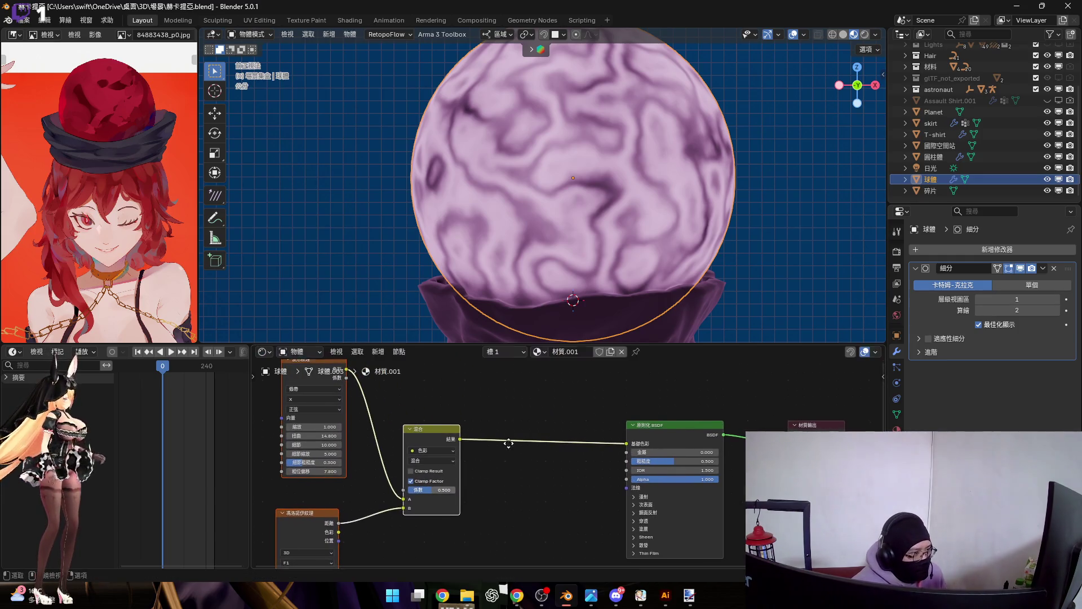
{"action": "left_click", "coordinate": [514, 455]}
{"action": "scroll", "coordinate": [465, 458], "scroll_direction": "up", "scroll_amount": 1}
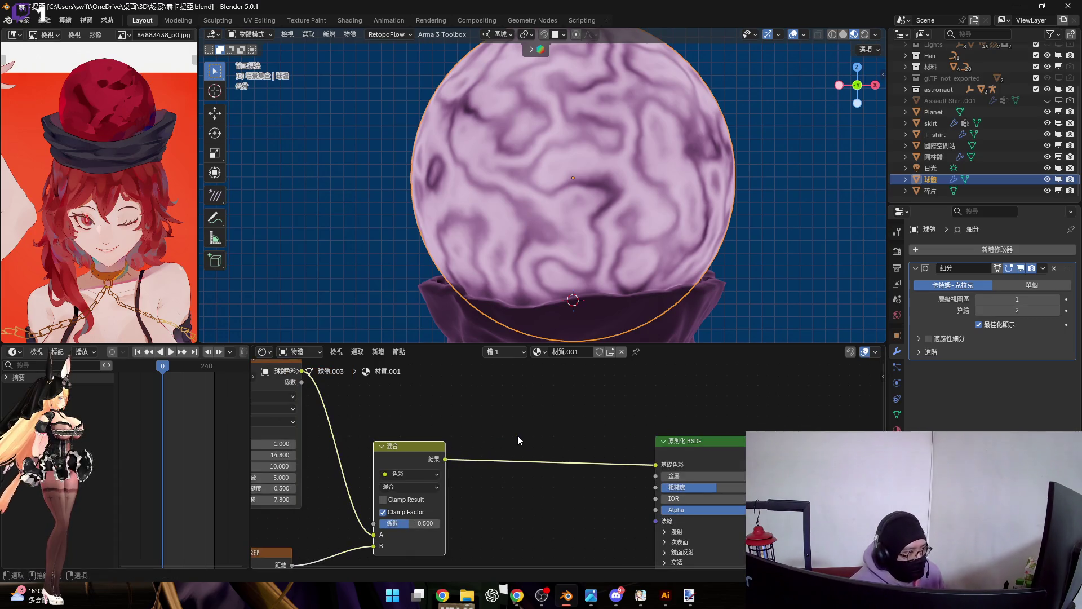
{"action": "scroll", "coordinate": [577, 426], "scroll_direction": "down", "scroll_amount": 2}
{"action": "scroll", "coordinate": [569, 423], "scroll_direction": "left", "scroll_amount": 1, "text": "ctrl"}
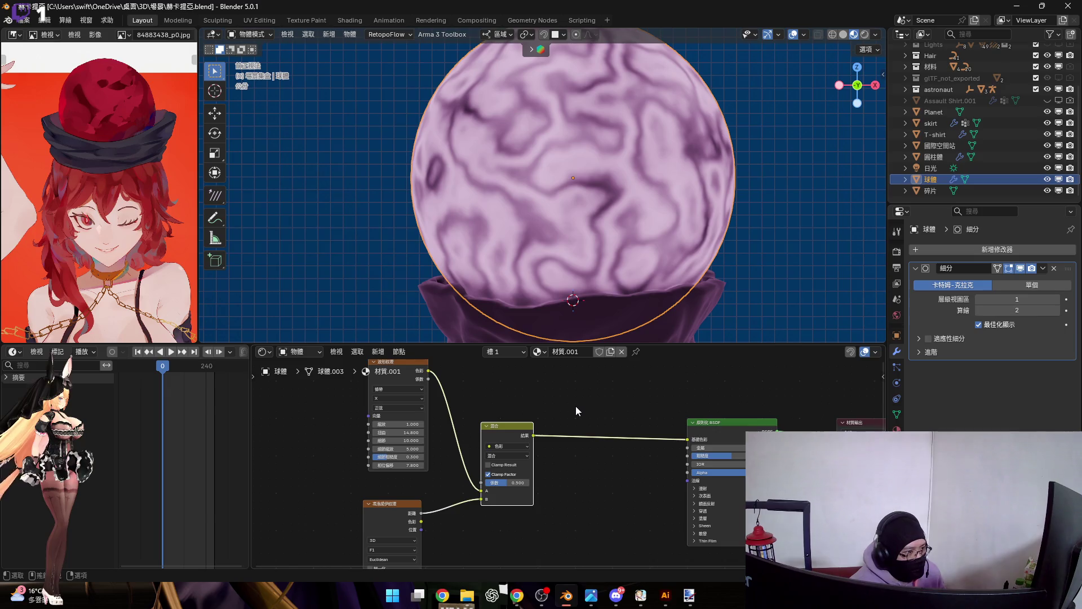
{"action": "key", "text": "shift+a"}
{"action": "left_click", "coordinate": [566, 340]}
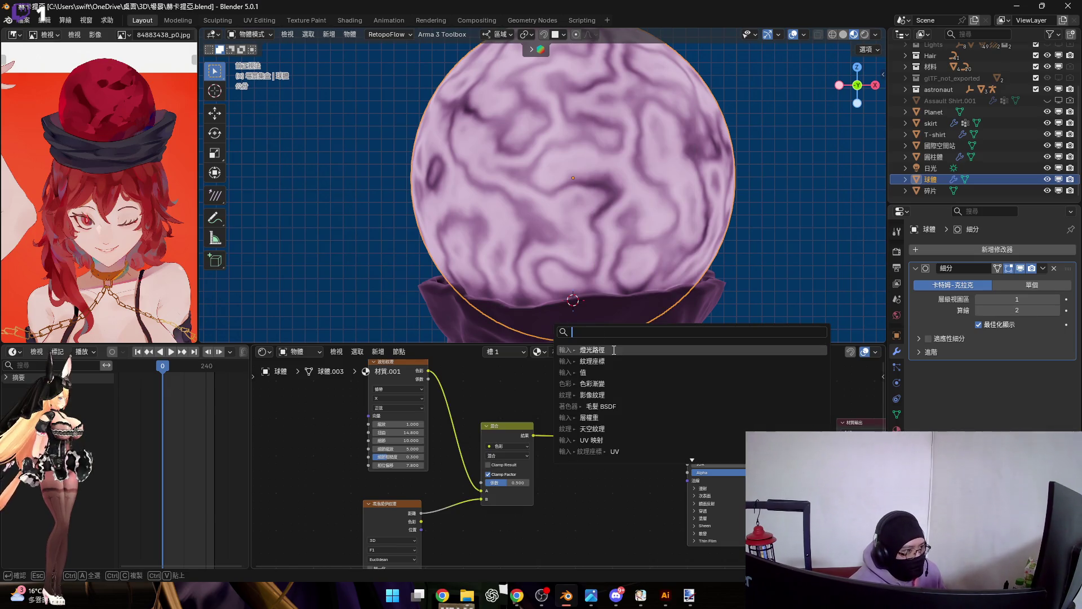
Step: Insert a Color Ramp between the Mix node and the BSDF, turning its white stop pure red
{"action": "left_click", "coordinate": [588, 384]}
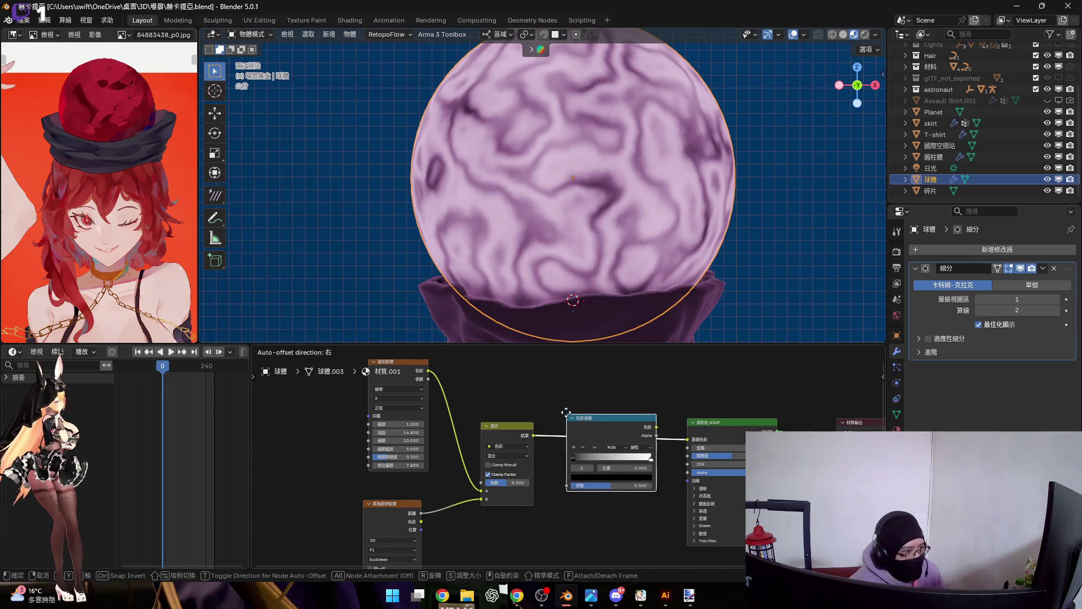
{"action": "left_click", "coordinate": [614, 465]}
{"action": "scroll", "coordinate": [623, 455], "scroll_direction": "up", "scroll_amount": 3}
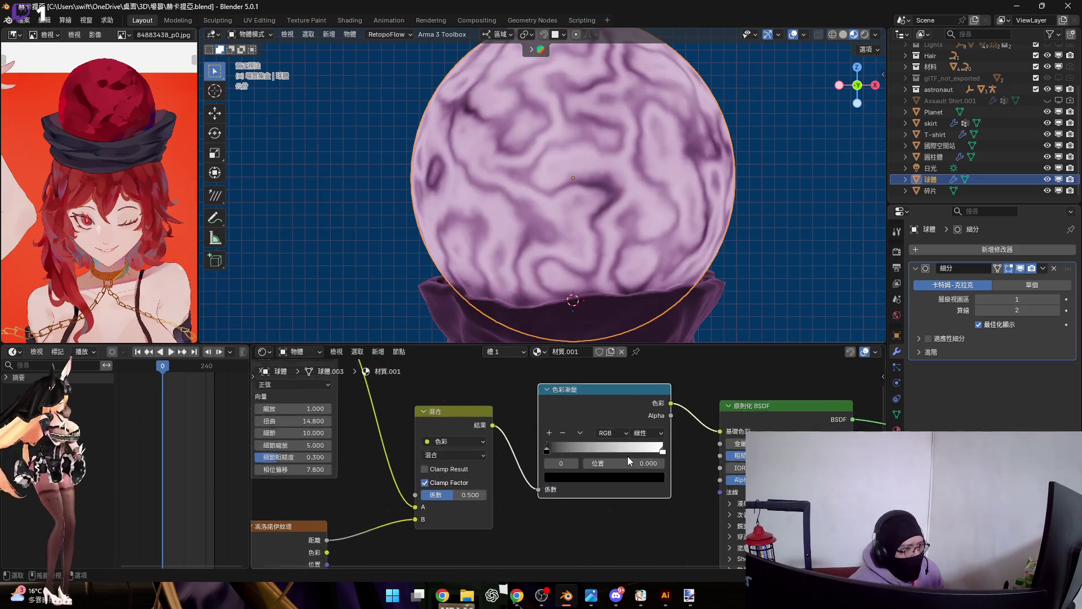
{"action": "left_click", "coordinate": [669, 450]}
{"action": "left_click", "coordinate": [636, 482]}
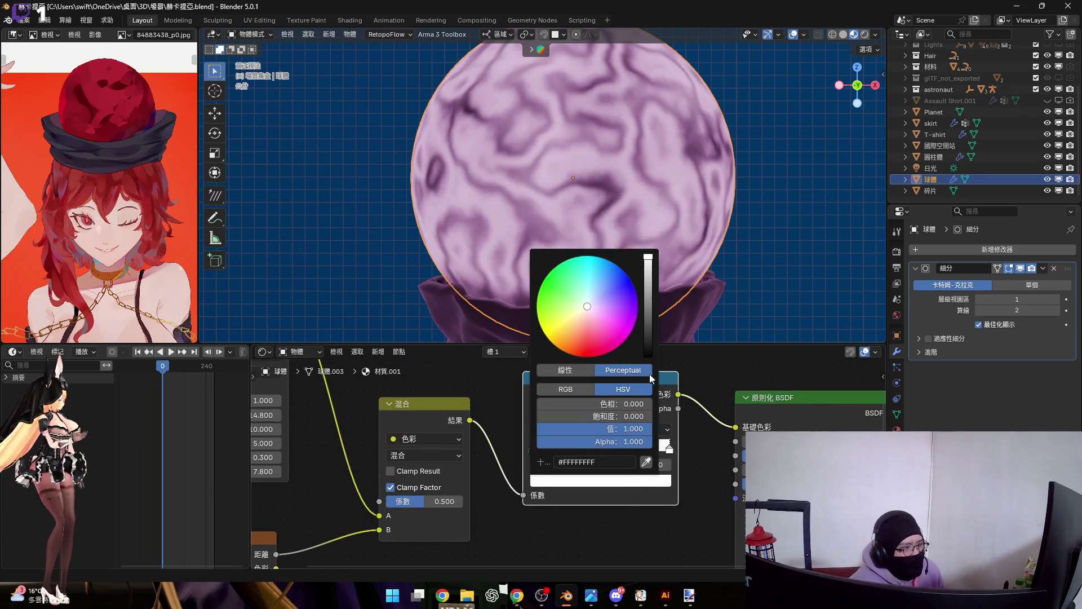
{"action": "left_click_drag", "start_coordinate": [605, 345], "coordinate": [586, 356]}
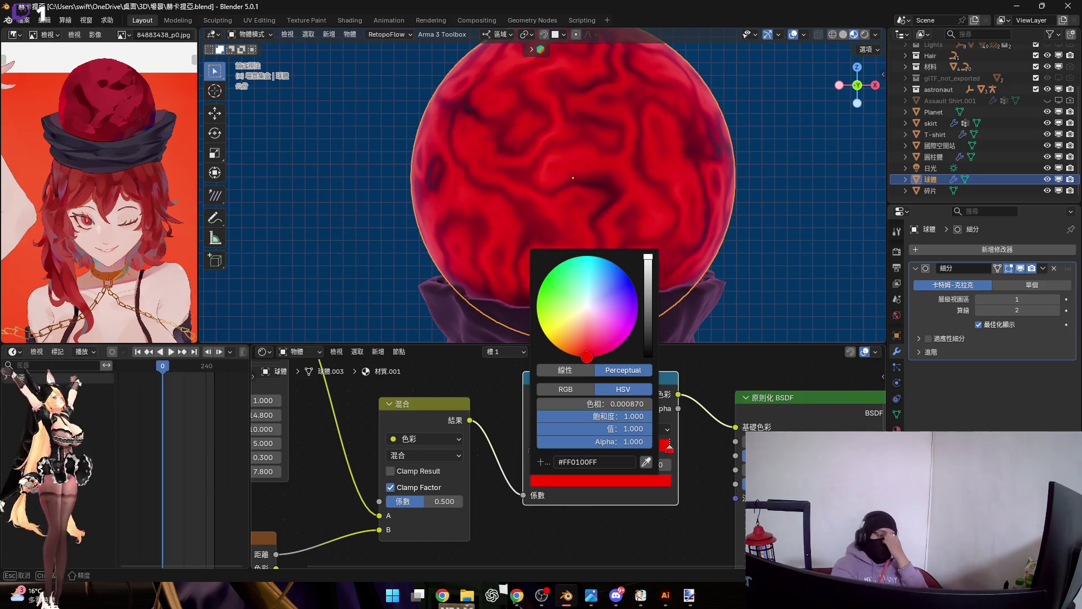
{"action": "left_click_drag", "start_coordinate": [586, 357], "coordinate": [586, 357]}
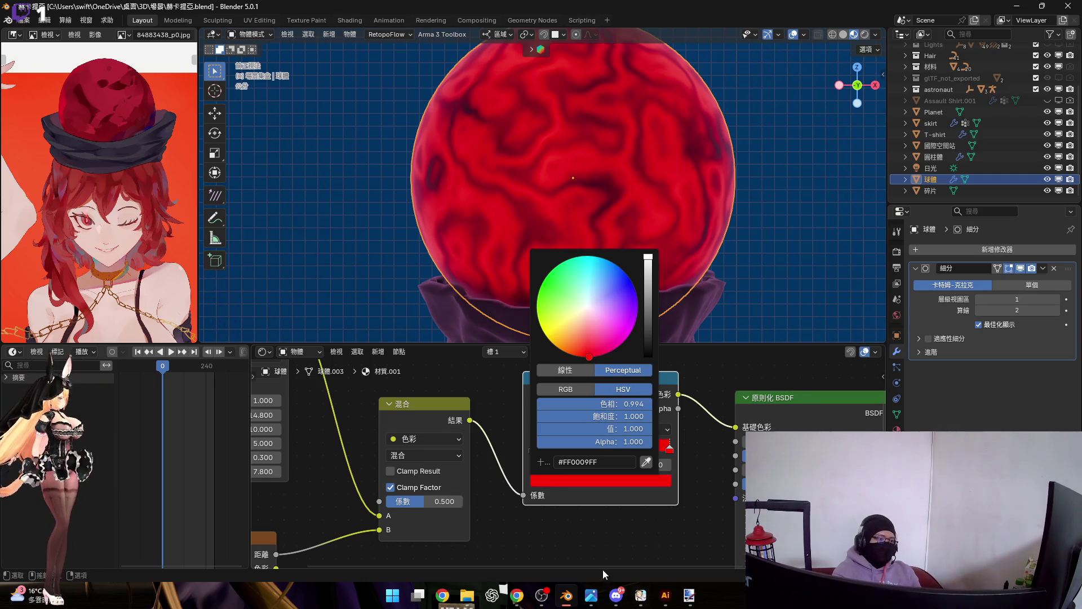
{"action": "mouse_move", "coordinate": [591, 595]}
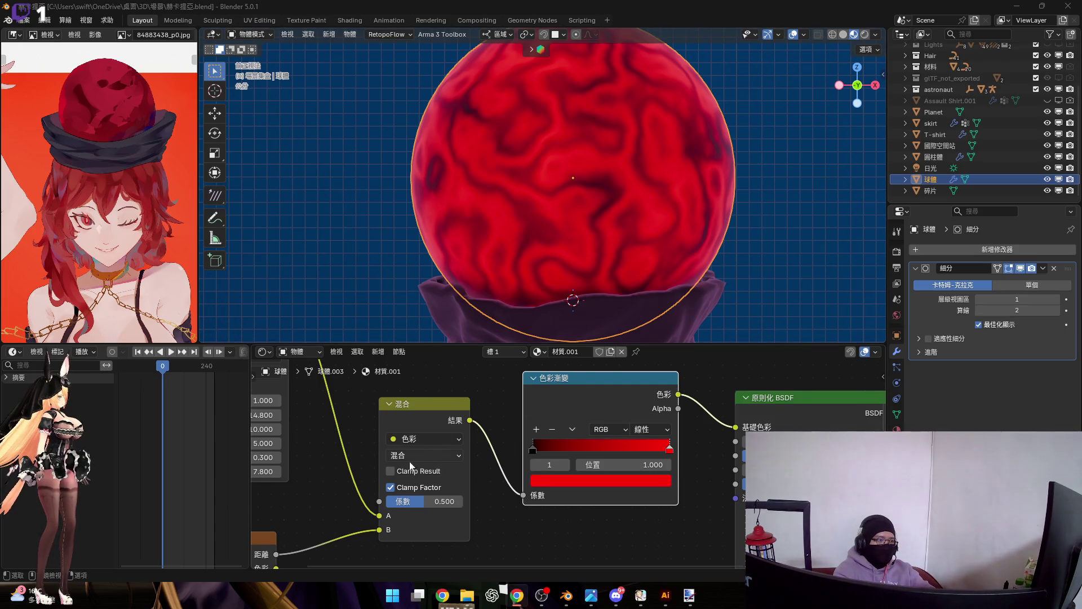
Step: Link the Wave texture's Fac to the Mix factor and Voronoi Distance to Mix input A
{"action": "scroll", "coordinate": [532, 461], "scroll_direction": "up", "scroll_amount": 3}
{"action": "middle_click_drag", "start_coordinate": [532, 461], "coordinate": [498, 472]}
{"action": "scroll", "coordinate": [512, 450], "scroll_direction": "down", "scroll_amount": 1}
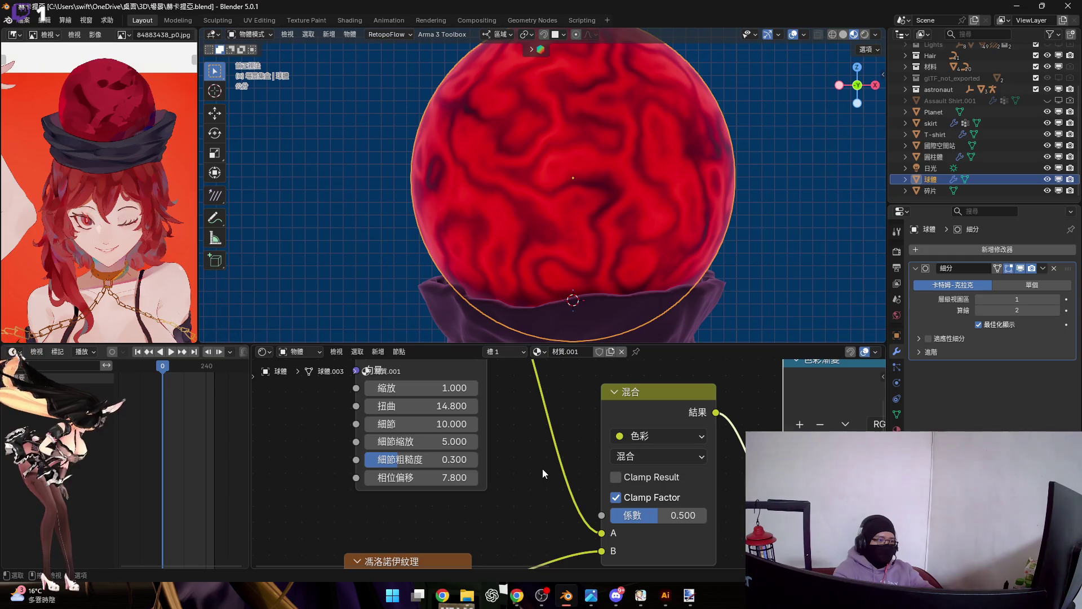
{"action": "scroll", "coordinate": [621, 505], "scroll_direction": "up", "scroll_amount": 2}
{"action": "left_click_drag", "start_coordinate": [599, 508], "coordinate": [599, 488]}
{"action": "scroll", "coordinate": [557, 443], "scroll_direction": "down", "scroll_amount": 3}
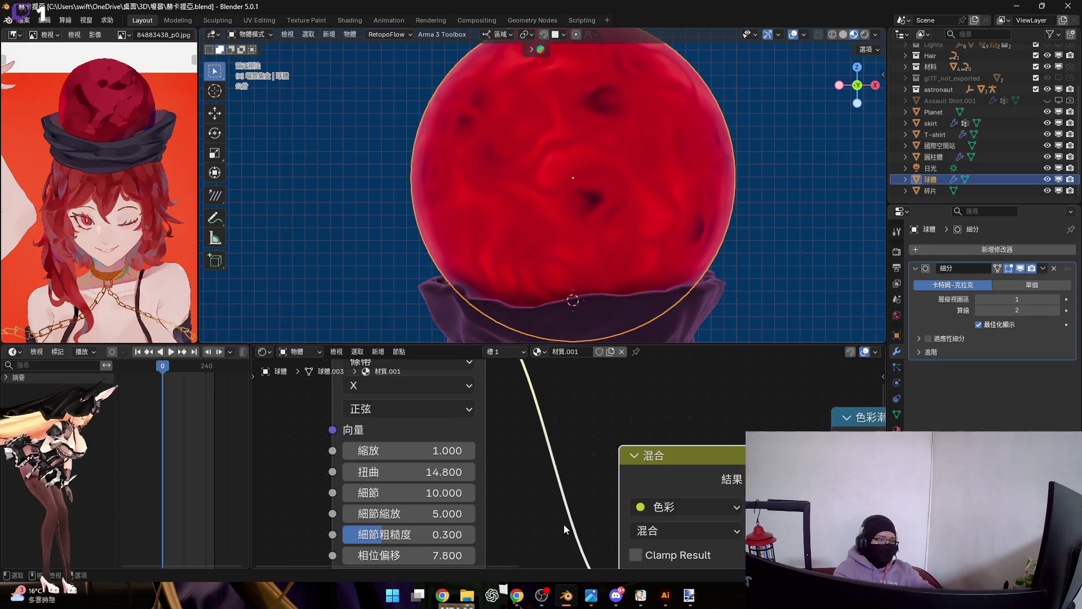
{"action": "mouse_move", "coordinate": [501, 377]}
{"action": "left_mouse_down"}
{"action": "mouse_move", "coordinate": [581, 558]}
{"action": "mouse_move", "coordinate": [598, 564]}
{"action": "mouse_move", "coordinate": [600, 500]}
{"action": "left_mouse_up"}
{"action": "left_click_drag", "start_coordinate": [590, 440], "coordinate": [572, 428]}
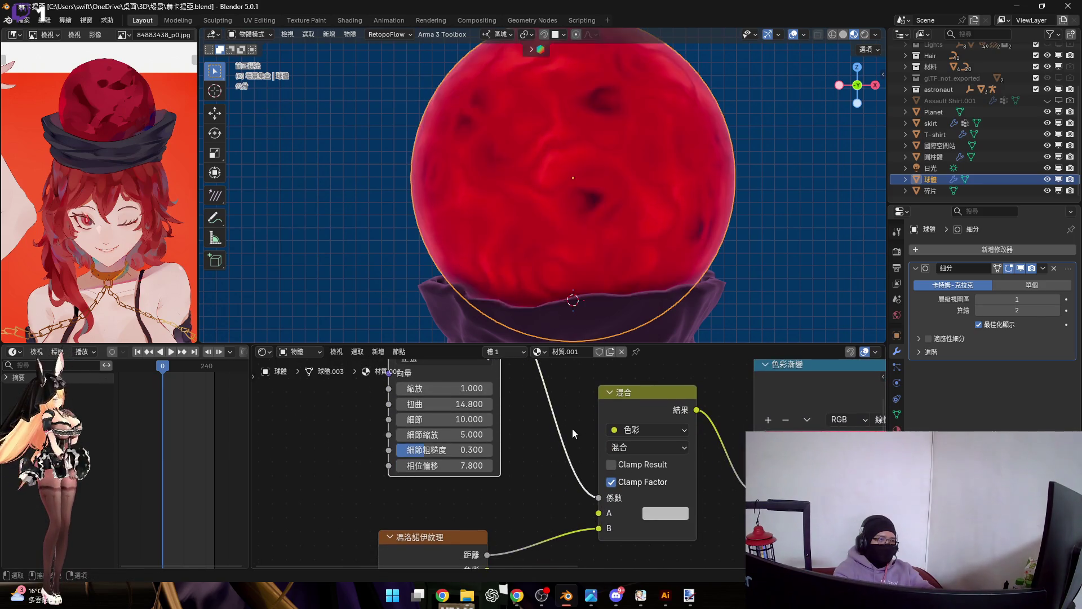
{"action": "scroll", "coordinate": [573, 428], "scroll_direction": "up", "scroll_amount": 3}
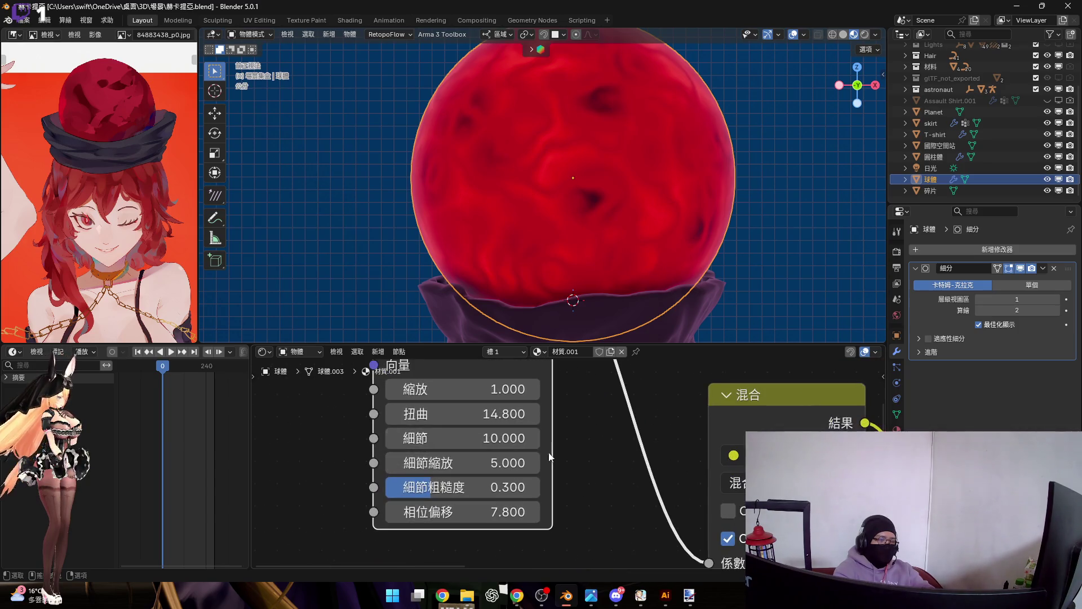
{"action": "scroll", "coordinate": [620, 501], "scroll_direction": "down", "scroll_amount": 3}
{"action": "scroll", "coordinate": [507, 496], "scroll_direction": "up", "scroll_amount": 3}
{"action": "left_click_drag", "start_coordinate": [476, 502], "coordinate": [694, 435]}
{"action": "scroll", "coordinate": [695, 435], "scroll_direction": "down", "scroll_amount": 2}
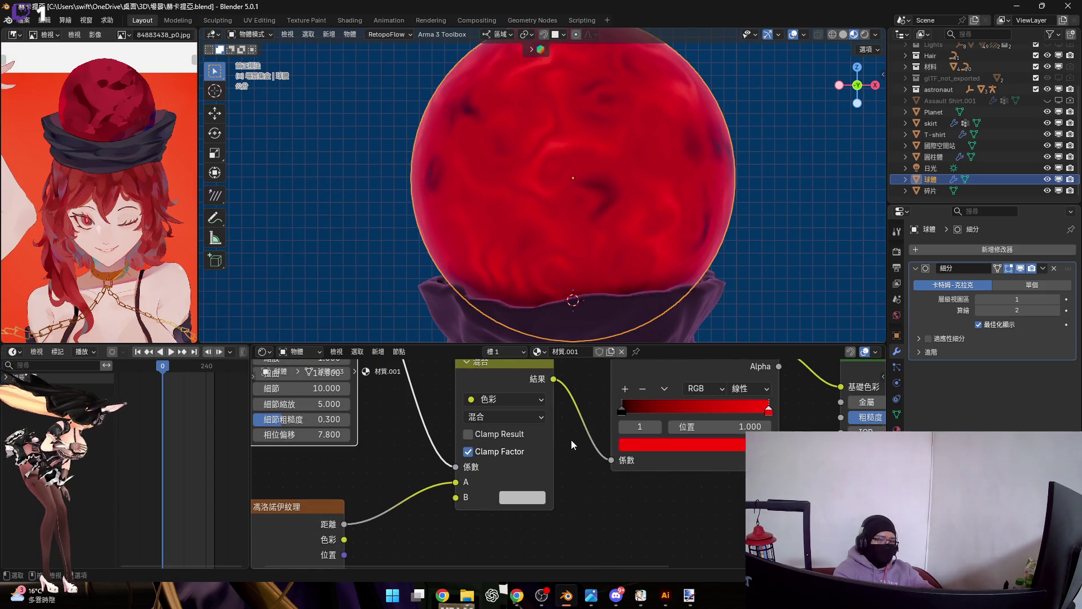
{"action": "scroll", "coordinate": [533, 490], "scroll_direction": "up", "scroll_amount": 2}
Step: Set the Mix node's B colour to pure black, keeping Distance on input A
{"action": "left_click", "coordinate": [532, 498]}
{"action": "mouse_move", "coordinate": [652, 273]}
{"action": "left_mouse_down"}
{"action": "mouse_move", "coordinate": [653, 319]}
{"action": "mouse_move", "coordinate": [654, 208]}
{"action": "mouse_move", "coordinate": [654, 278]}
{"action": "left_mouse_up"}
{"action": "mouse_move", "coordinate": [499, 457]}
{"action": "left_mouse_down"}
{"action": "mouse_move", "coordinate": [432, 476]}
{"action": "mouse_move", "coordinate": [451, 471]}
{"action": "left_mouse_up"}
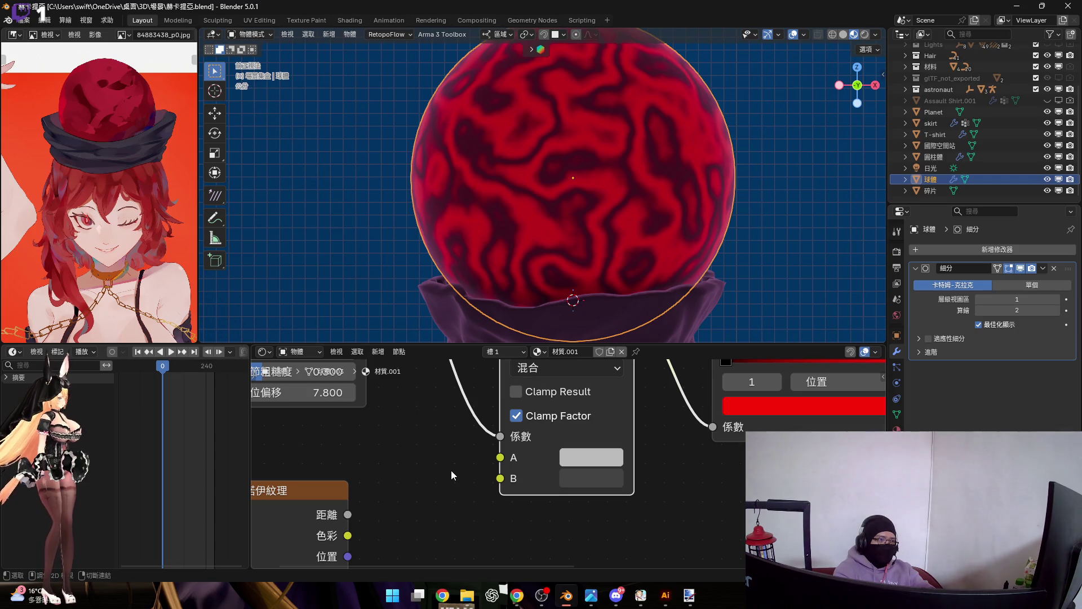
{"action": "key", "text": "ctrl+z"}
Step: Set Voronoi Scale to 8.8 and Roughness to 0.5, keeping Detail 0 and Randomness 1
{"action": "mouse_move", "coordinate": [455, 470]}
{"action": "middle_mouse_down"}
{"action": "mouse_move", "coordinate": [564, 394]}
{"action": "mouse_move", "coordinate": [568, 306]}
{"action": "middle_mouse_up"}
{"action": "scroll", "coordinate": [564, 394], "scroll_direction": "down", "scroll_amount": 2}
{"action": "left_click_drag", "start_coordinate": [422, 492], "coordinate": [443, 491]}
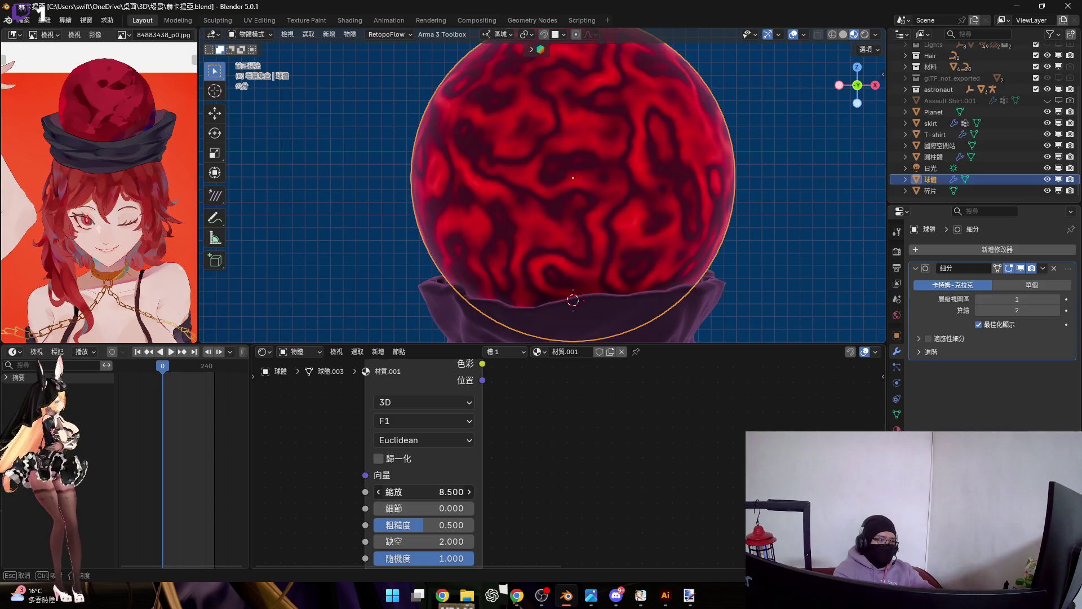
{"action": "mouse_move", "coordinate": [444, 492]}
{"action": "left_mouse_down"}
{"action": "mouse_move", "coordinate": [425, 491]}
{"action": "mouse_move", "coordinate": [437, 508]}
{"action": "mouse_move", "coordinate": [425, 508]}
{"action": "left_mouse_up"}
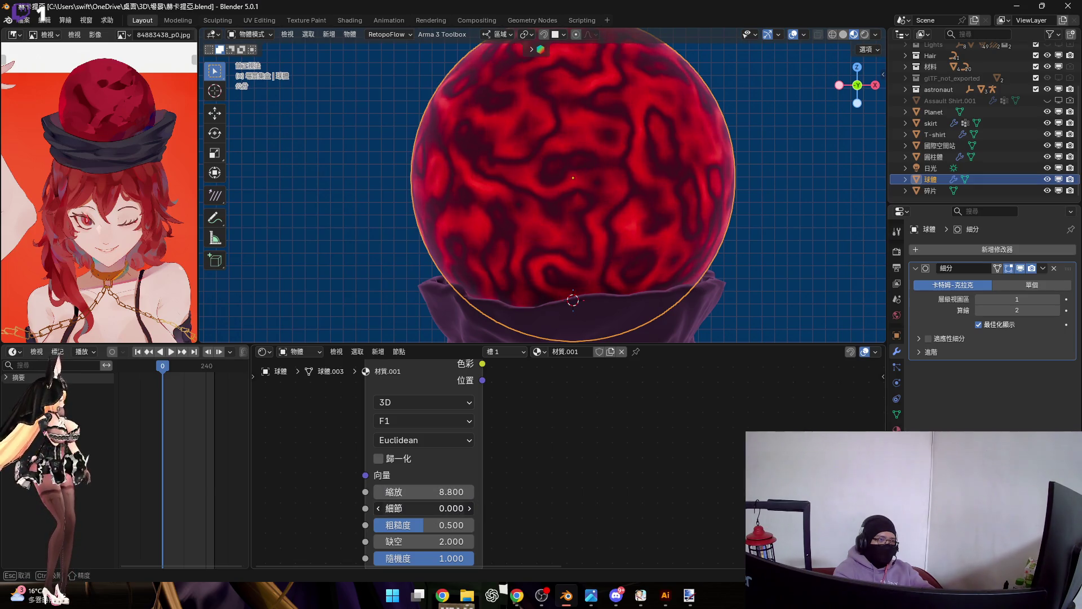
{"action": "middle_click_drag", "start_coordinate": [445, 563], "coordinate": [431, 510]}
{"action": "mouse_move", "coordinate": [432, 510]}
{"action": "left_mouse_down"}
{"action": "mouse_move", "coordinate": [394, 509]}
{"action": "mouse_move", "coordinate": [406, 471]}
{"action": "mouse_move", "coordinate": [394, 471]}
{"action": "left_mouse_up"}
{"action": "left_click_drag", "start_coordinate": [406, 487], "coordinate": [445, 488]}
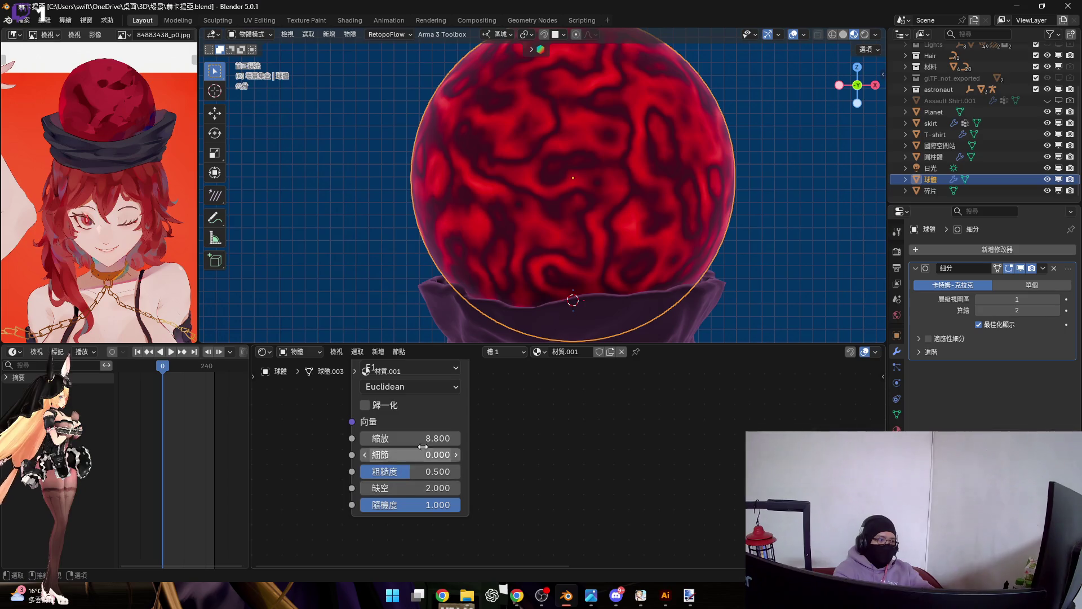
{"action": "scroll", "coordinate": [445, 490], "scroll_direction": "down", "scroll_amount": 2}
{"action": "mouse_move", "coordinate": [445, 490]}
{"action": "middle_mouse_down"}
{"action": "mouse_move", "coordinate": [430, 518]}
{"action": "mouse_move", "coordinate": [413, 470]}
{"action": "middle_mouse_up"}
{"action": "scroll", "coordinate": [381, 507], "scroll_direction": "up", "scroll_amount": 1}
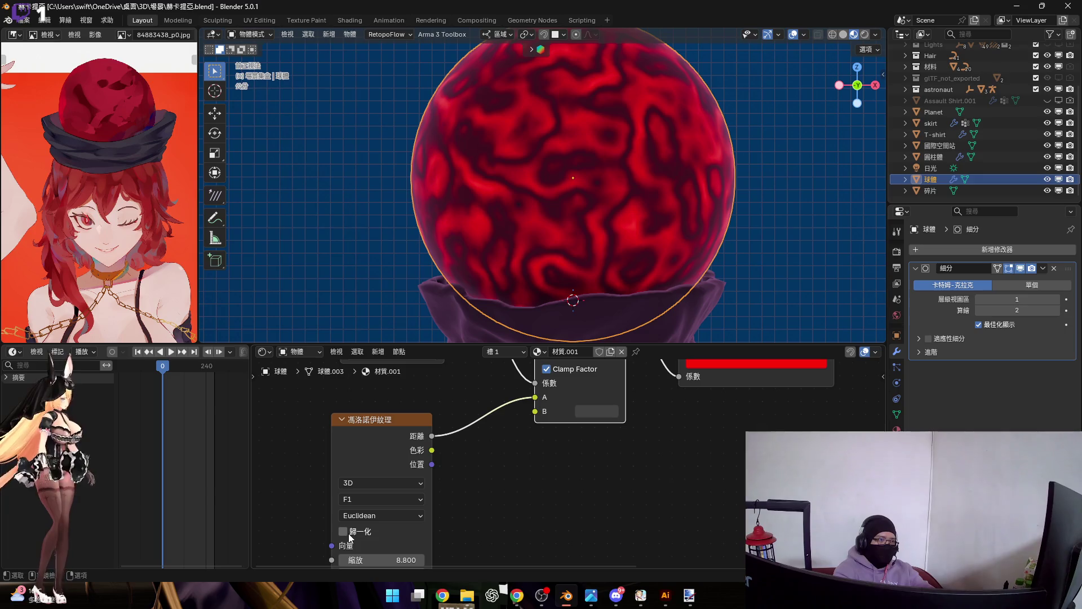
Step: Enable Normalize on the Voronoi texture and view the sphere in the space scene
{"action": "left_click", "coordinate": [350, 535]}
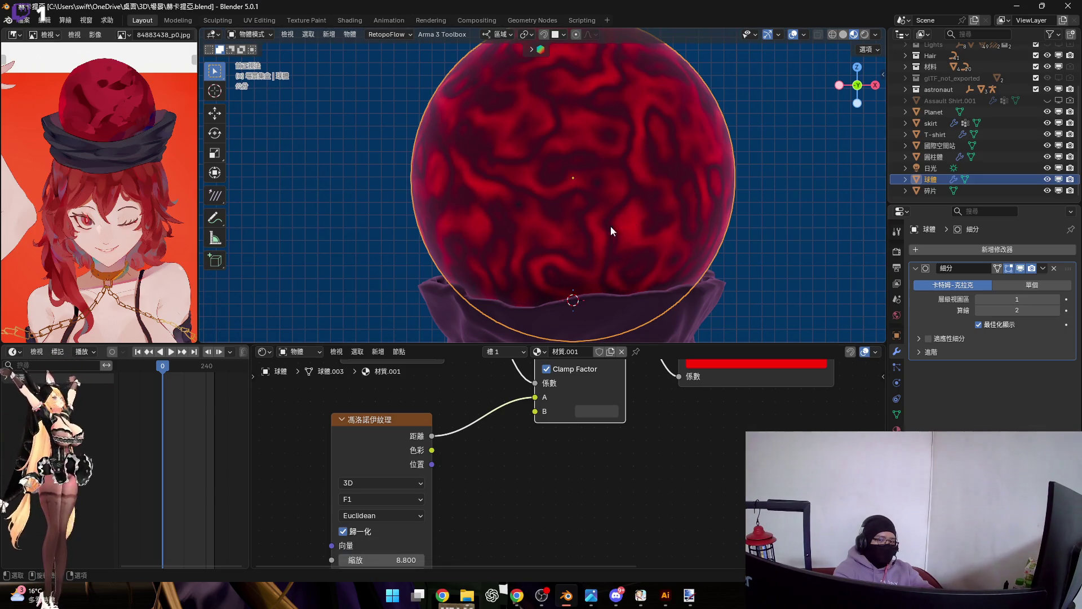
{"action": "scroll", "coordinate": [621, 225], "scroll_direction": "down", "scroll_amount": 3}
{"action": "mouse_move", "coordinate": [591, 217]}
{"action": "middle_mouse_down"}
{"action": "mouse_move", "coordinate": [584, 164]}
{"action": "mouse_move", "coordinate": [560, 215]}
{"action": "middle_mouse_up"}
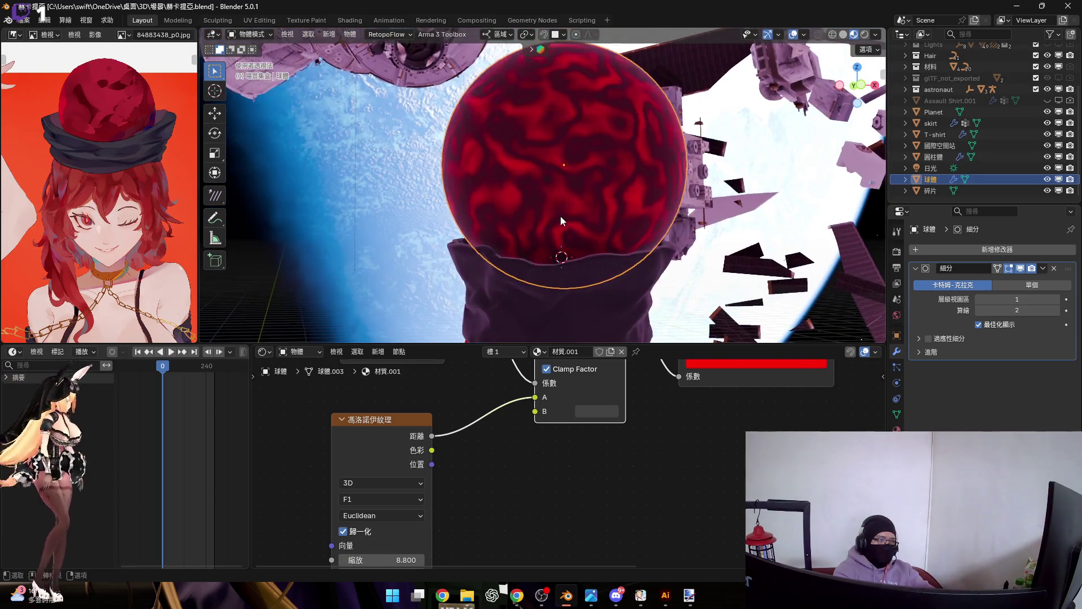
Step: Change the Mix node's B colour to fully saturated, full-value red (#FF0000)
{"action": "scroll", "coordinate": [413, 505], "scroll_direction": "down", "scroll_amount": 3}
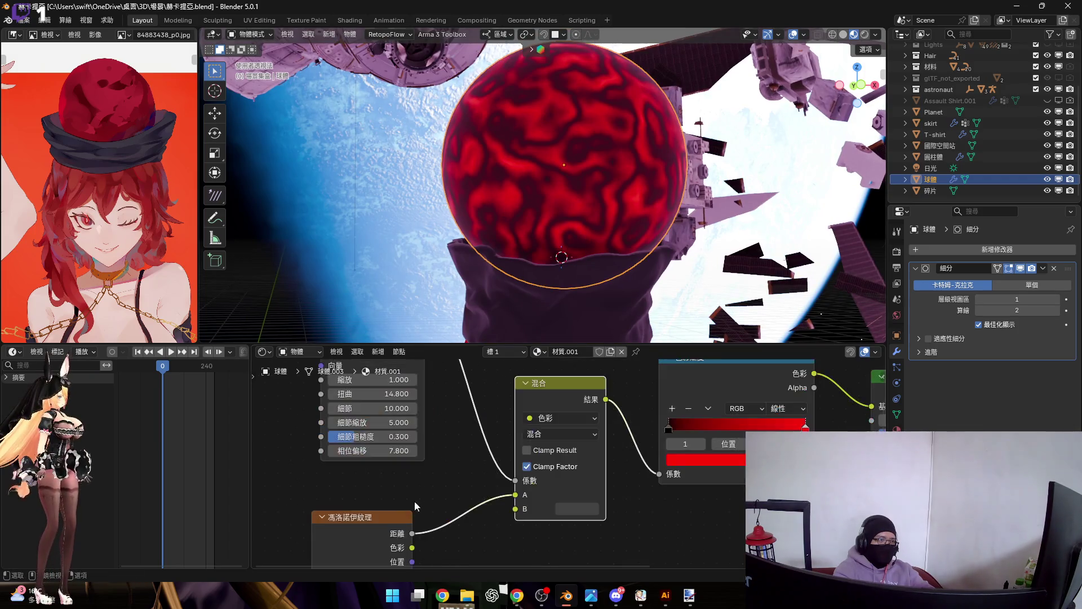
{"action": "scroll", "coordinate": [482, 492], "scroll_direction": "up", "scroll_amount": 4}
{"action": "scroll", "coordinate": [485, 491], "scroll_direction": "up", "scroll_amount": 3}
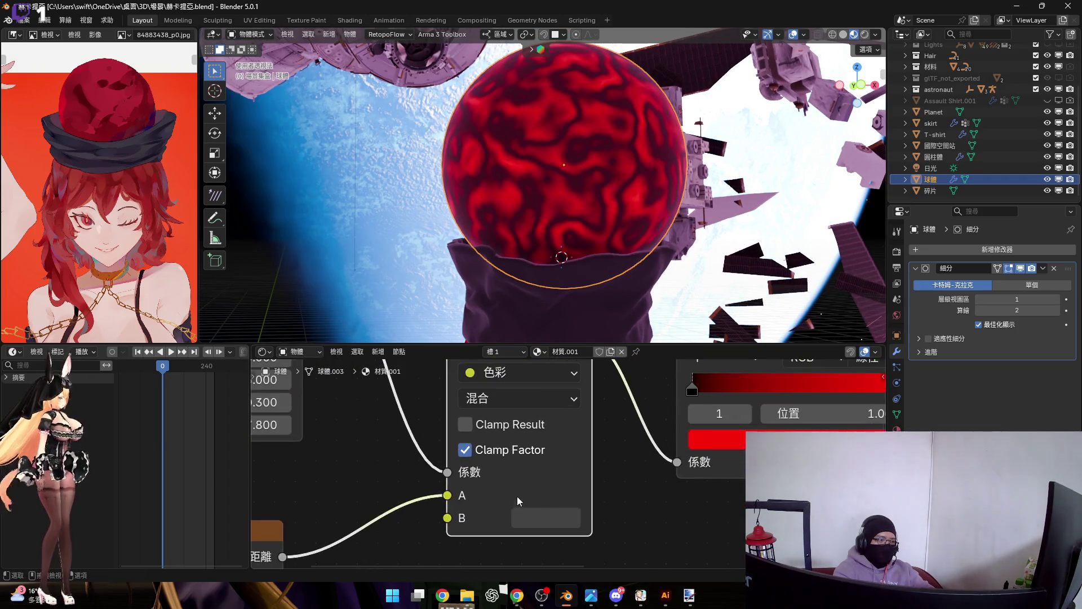
{"action": "middle_click_drag", "start_coordinate": [492, 477], "coordinate": [543, 483]}
{"action": "left_click", "coordinate": [550, 500]}
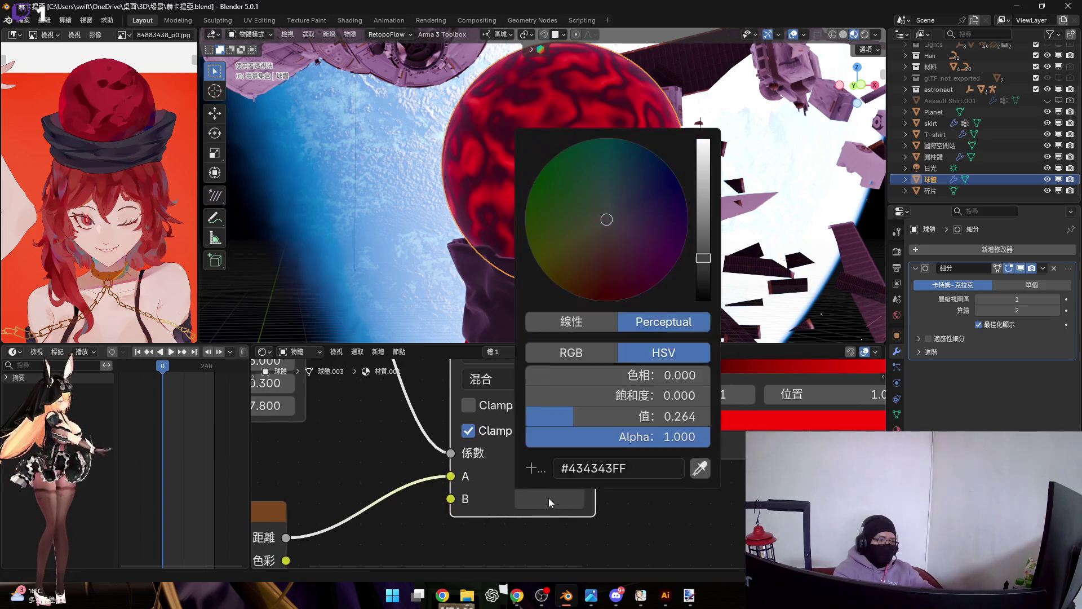
{"action": "left_click_drag", "start_coordinate": [703, 220], "coordinate": [702, 139]}
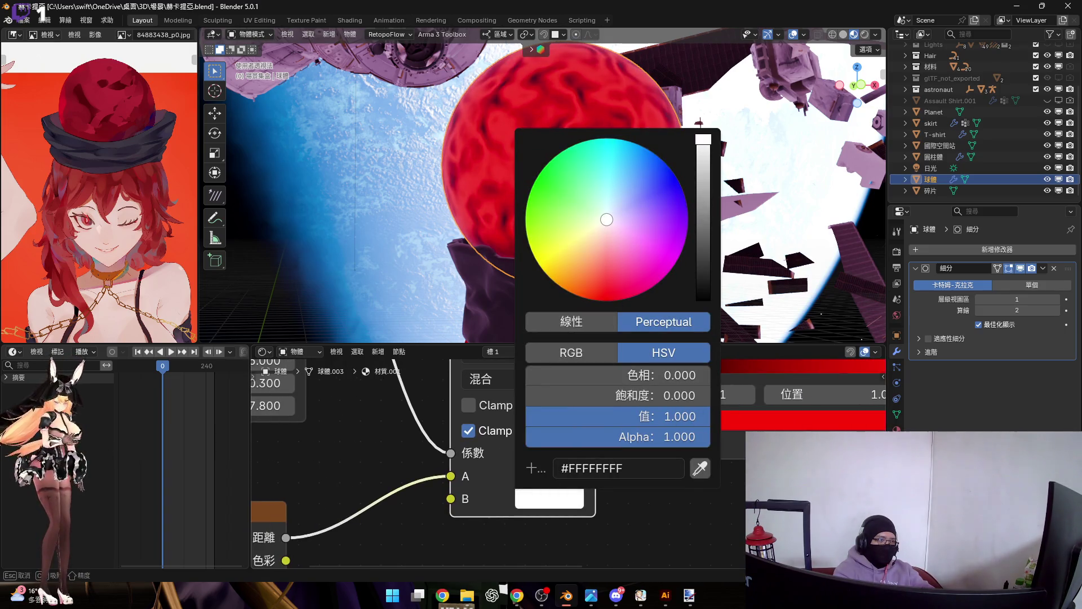
{"action": "mouse_move", "coordinate": [587, 237]}
{"action": "left_mouse_down"}
{"action": "mouse_move", "coordinate": [587, 215]}
{"action": "mouse_move", "coordinate": [561, 218]}
{"action": "mouse_move", "coordinate": [606, 219]}
{"action": "left_mouse_up"}
{"action": "mouse_move", "coordinate": [703, 180]}
{"action": "left_mouse_down"}
{"action": "mouse_move", "coordinate": [703, 302]}
{"action": "mouse_move", "coordinate": [703, 139]}
{"action": "left_mouse_up"}
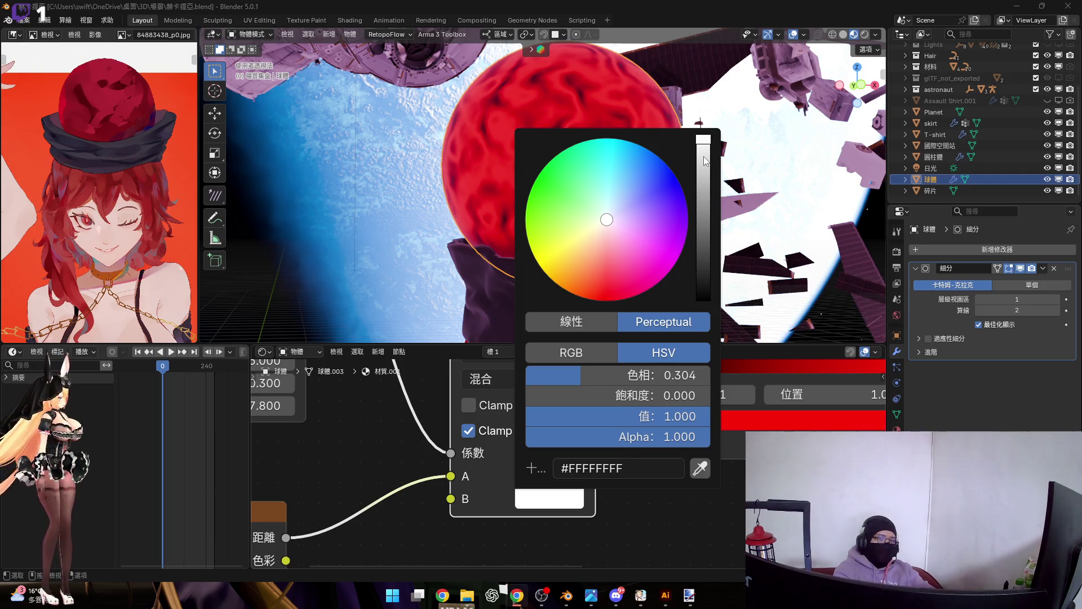
{"action": "left_click_drag", "start_coordinate": [702, 160], "coordinate": [703, 228]}
{"action": "mouse_move", "coordinate": [641, 262]}
{"action": "left_mouse_down"}
{"action": "mouse_move", "coordinate": [642, 292]}
{"action": "mouse_move", "coordinate": [609, 301]}
{"action": "left_mouse_up"}
{"action": "left_click_drag", "start_coordinate": [702, 228], "coordinate": [703, 139]}
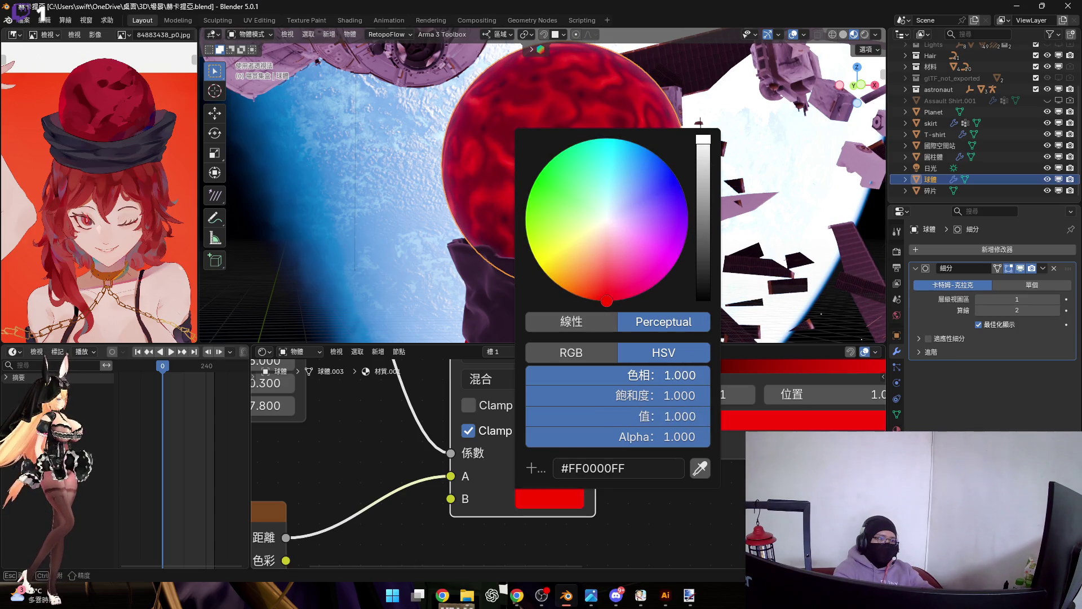
Step: View the red sphere from the front and adjust the Wave texture's Distortion
{"action": "mouse_move", "coordinate": [645, 221]}
{"action": "middle_mouse_down"}
{"action": "mouse_move", "coordinate": [546, 204]}
{"action": "mouse_move", "coordinate": [541, 192]}
{"action": "middle_mouse_up"}
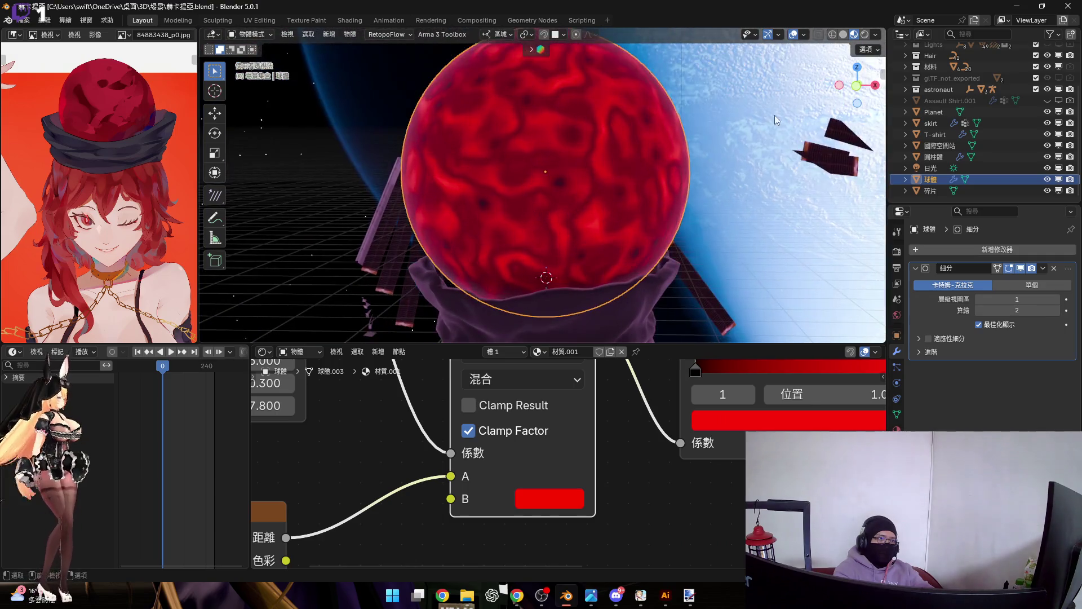
{"action": "left_click", "coordinate": [857, 86]}
{"action": "scroll", "coordinate": [655, 227], "scroll_direction": "up", "scroll_amount": 4}
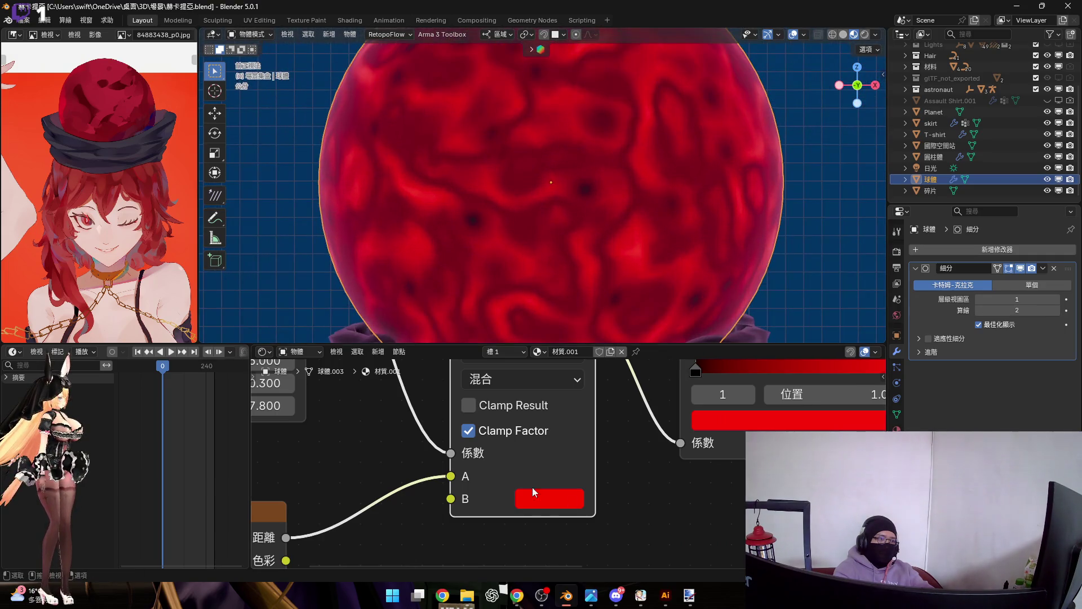
{"action": "scroll", "coordinate": [540, 493], "scroll_direction": "down", "scroll_amount": 2}
{"action": "middle_click_drag", "start_coordinate": [563, 467], "coordinate": [620, 496]}
{"action": "scroll", "coordinate": [620, 496], "scroll_direction": "up", "scroll_amount": 2}
{"action": "mouse_move", "coordinate": [437, 450]}
{"action": "left_mouse_down"}
{"action": "mouse_move", "coordinate": [475, 450]}
{"action": "mouse_move", "coordinate": [409, 449]}
{"action": "mouse_move", "coordinate": [426, 449]}
{"action": "left_mouse_up"}
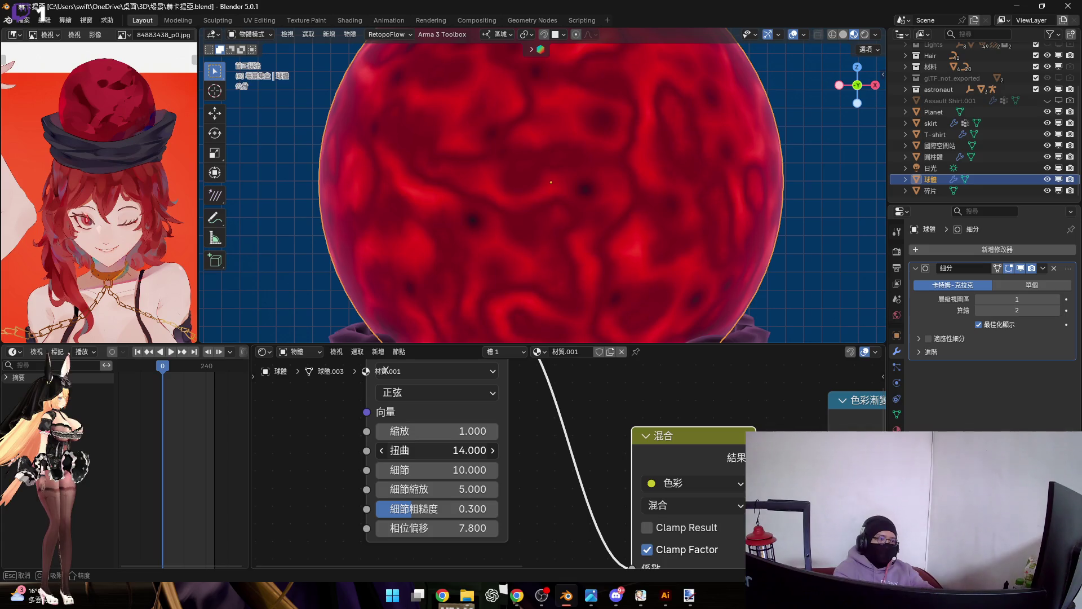
Step: Enter 14.0 as the Wave texture's Distortion and frame the sphere in the scene
{"action": "left_click", "coordinate": [437, 452]}
{"action": "key", "text": "Return"}
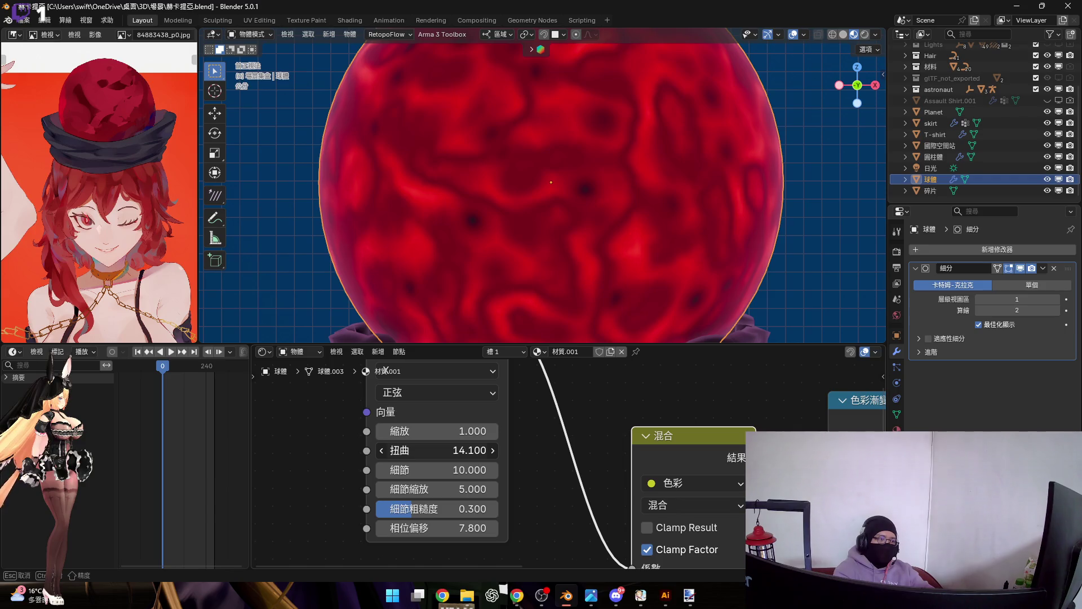
{"action": "scroll", "coordinate": [614, 279], "scroll_direction": "down", "scroll_amount": 5}
{"action": "middle_click_drag", "start_coordinate": [614, 279], "coordinate": [584, 190], "text": "shift"}
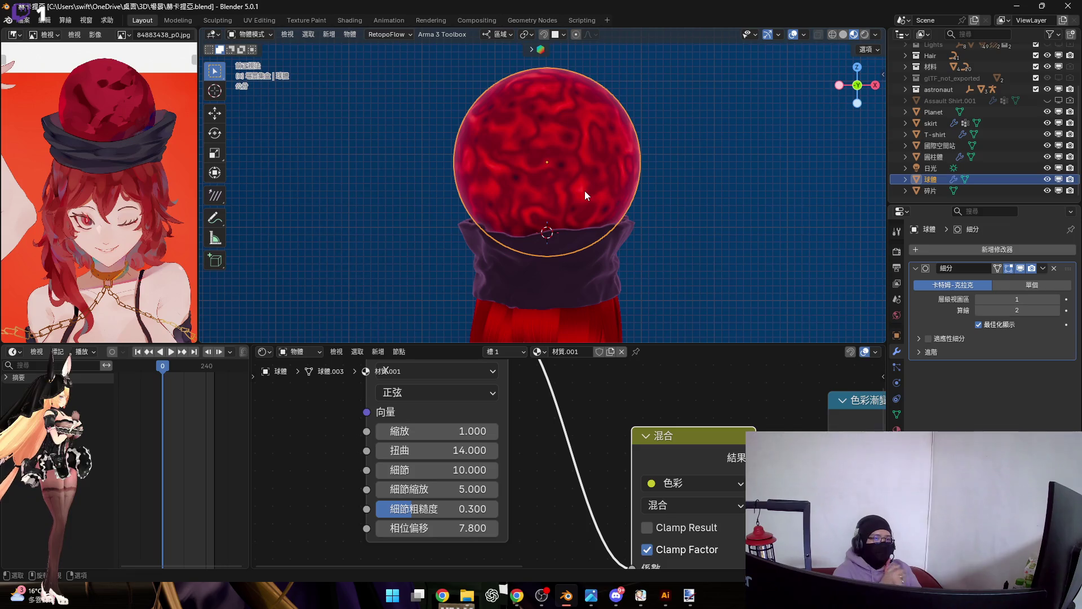
{"action": "mouse_move", "coordinate": [617, 257]}
{"action": "middle_mouse_down"}
{"action": "mouse_move", "coordinate": [544, 188]}
{"action": "mouse_move", "coordinate": [572, 220]}
{"action": "mouse_move", "coordinate": [552, 217]}
{"action": "middle_mouse_up"}
Step: Inspect the sphere above the hat from the front, then add a Color Ramp stop
{"action": "scroll", "coordinate": [488, 221], "scroll_direction": "up", "scroll_amount": 10}
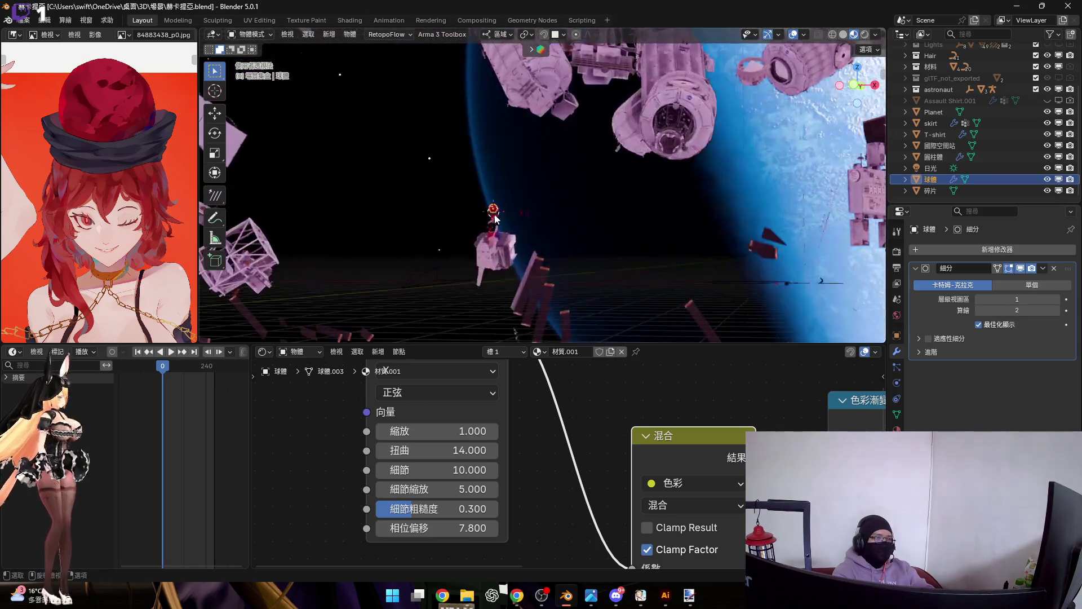
{"action": "middle_click_drag", "start_coordinate": [485, 142], "coordinate": [488, 192]}
{"action": "scroll", "coordinate": [518, 202], "scroll_direction": "up", "scroll_amount": 6}
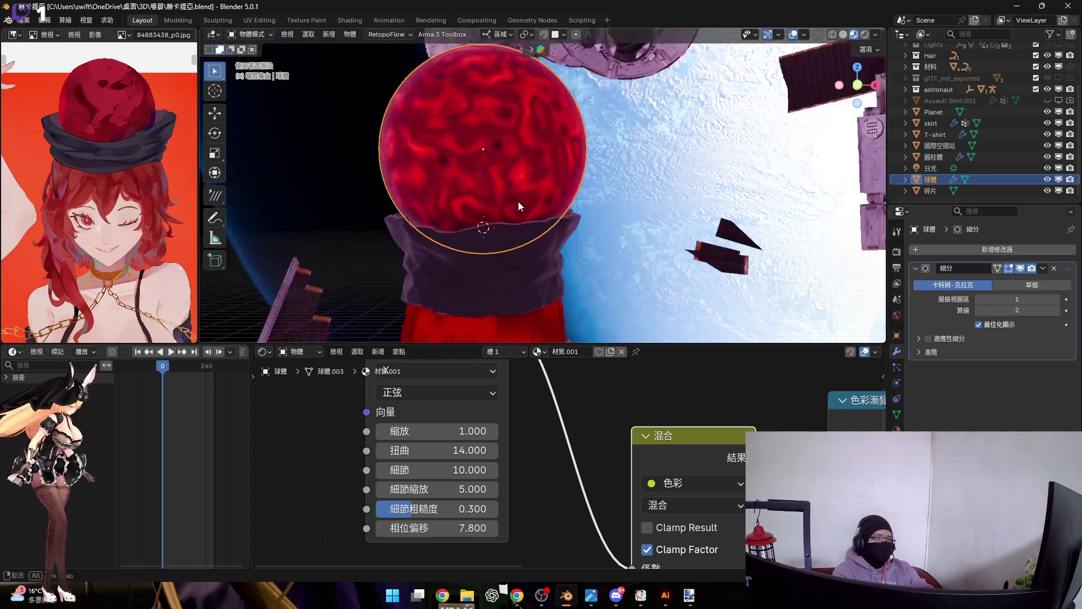
{"action": "left_click", "coordinate": [859, 86]}
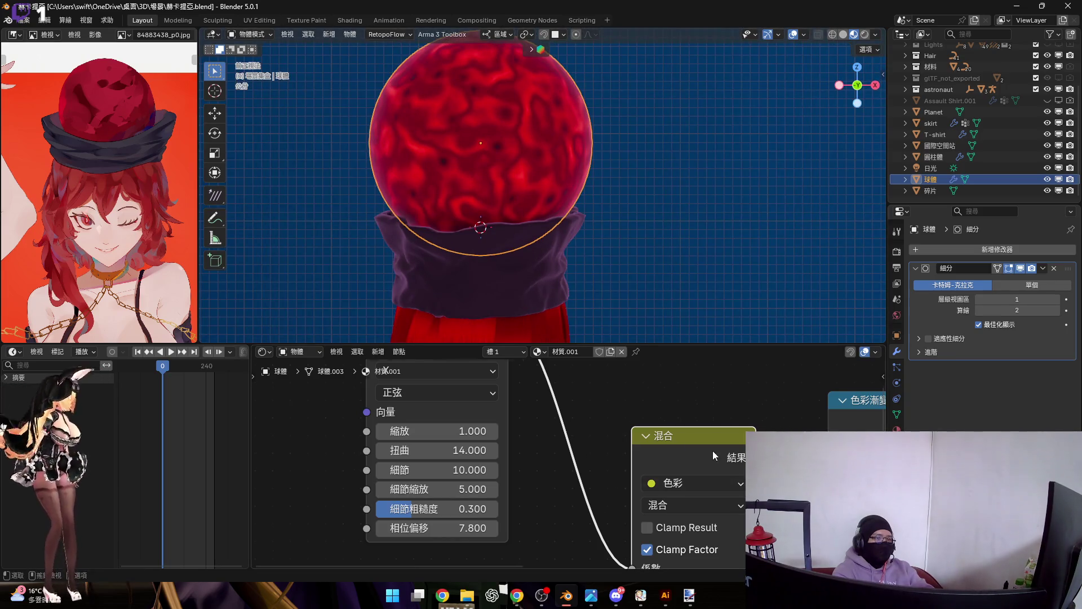
{"action": "scroll", "coordinate": [712, 451], "scroll_direction": "down", "scroll_amount": 5}
{"action": "scroll", "coordinate": [530, 478], "scroll_direction": "up", "scroll_amount": 6}
{"action": "left_click", "coordinate": [434, 414]}
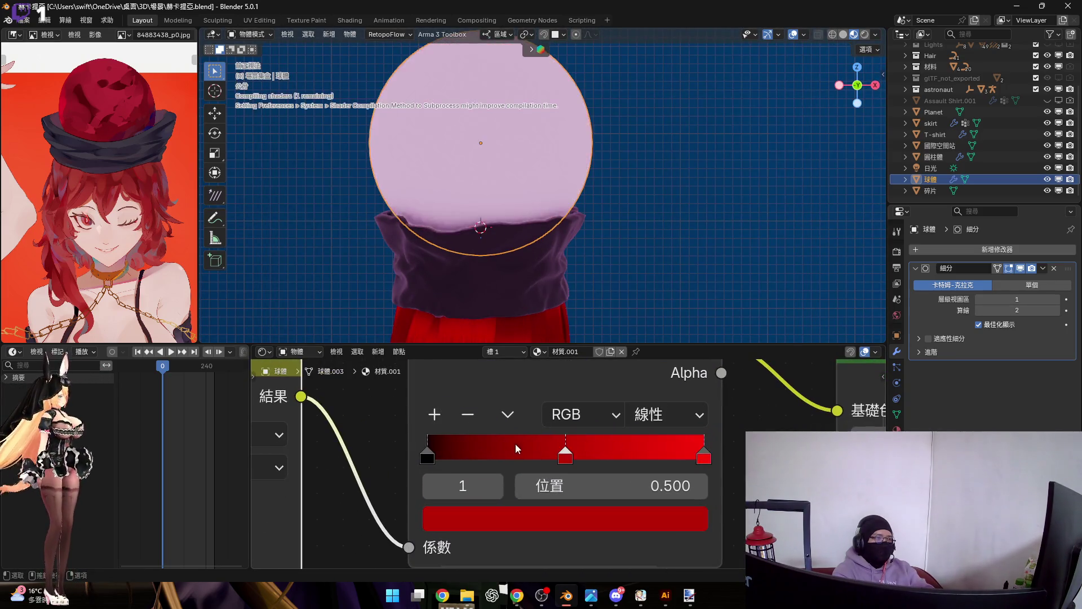
Step: Keep the new ramp stop red and place the middle stop at position 0.5
{"action": "left_click", "coordinate": [584, 512]}
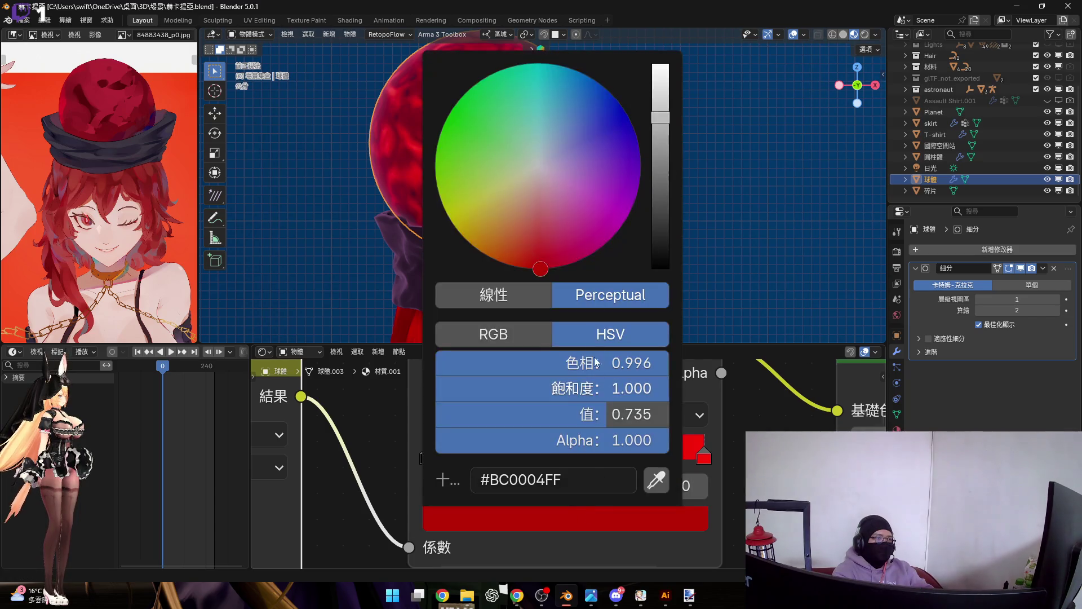
{"action": "mouse_move", "coordinate": [436, 275]}
{"action": "middle_mouse_down", "text": "shift"}
{"action": "mouse_move", "coordinate": [470, 282]}
{"action": "mouse_move", "coordinate": [398, 300]}
{"action": "middle_mouse_up", "text": "shift"}
{"action": "left_click", "coordinate": [608, 512]}
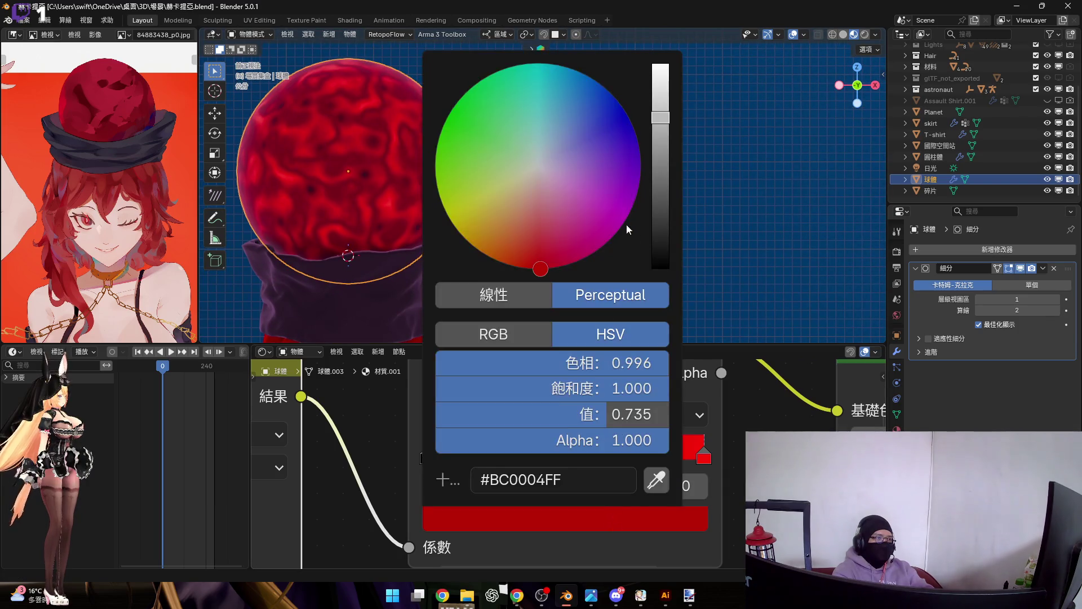
{"action": "mouse_move", "coordinate": [630, 148]}
{"action": "left_mouse_down"}
{"action": "mouse_move", "coordinate": [558, 168]}
{"action": "mouse_move", "coordinate": [598, 205]}
{"action": "mouse_move", "coordinate": [519, 229]}
{"action": "mouse_move", "coordinate": [491, 149]}
{"action": "mouse_move", "coordinate": [451, 153]}
{"action": "mouse_move", "coordinate": [477, 154]}
{"action": "left_mouse_up"}
{"action": "key", "text": "Escape"}
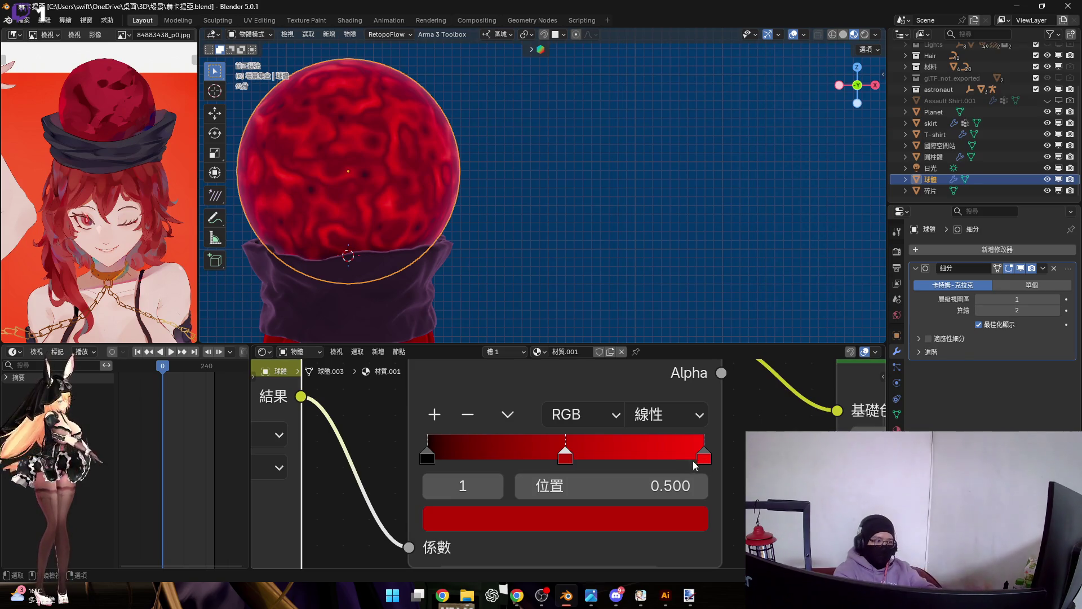
{"action": "mouse_move", "coordinate": [703, 456]}
{"action": "left_mouse_down"}
{"action": "mouse_move", "coordinate": [598, 455]}
{"action": "mouse_move", "coordinate": [719, 455]}
{"action": "left_mouse_up"}
{"action": "left_click", "coordinate": [604, 458]}
{"action": "left_click", "coordinate": [624, 486]}
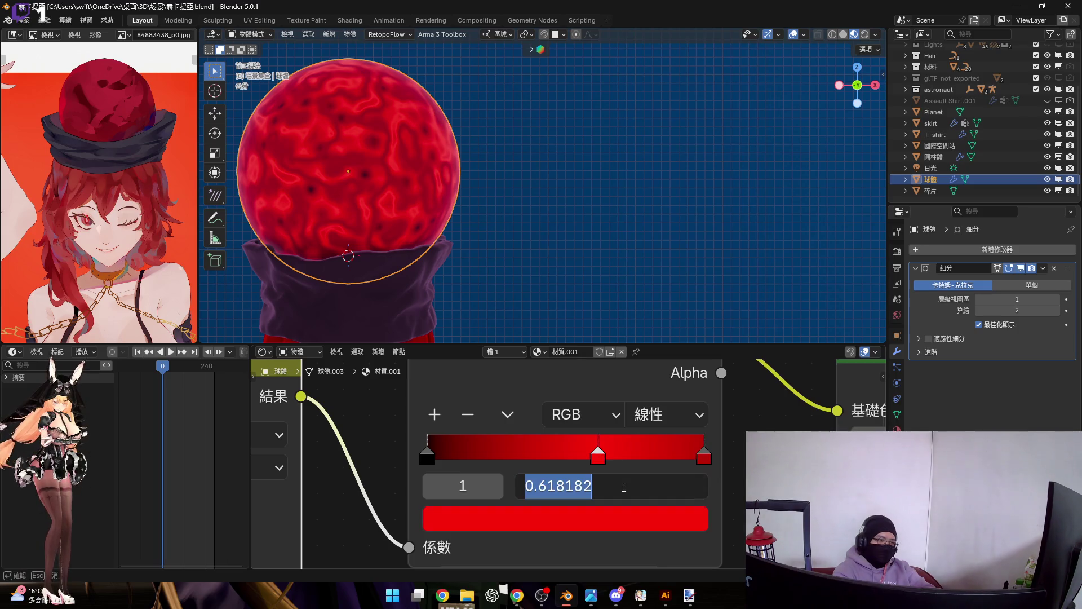
{"action": "type", "text": "0.5"}
{"action": "key", "text": "Return"}
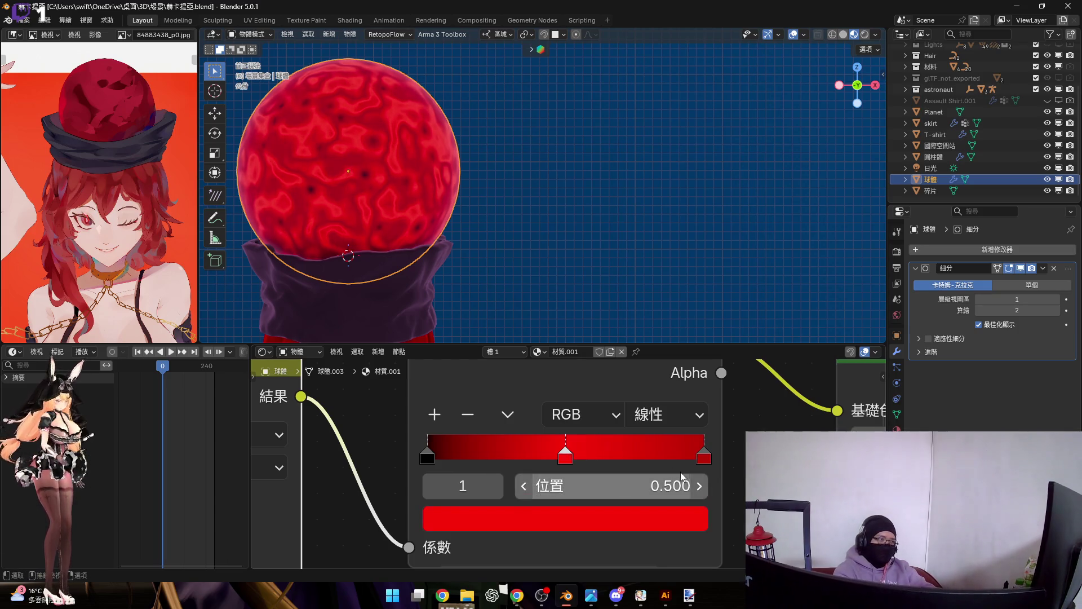
Step: Make the ramp's right-end stop yellow-green #D8FF00 and move it to 0.85
{"action": "left_click", "coordinate": [703, 457]}
{"action": "left_click", "coordinate": [671, 507]}
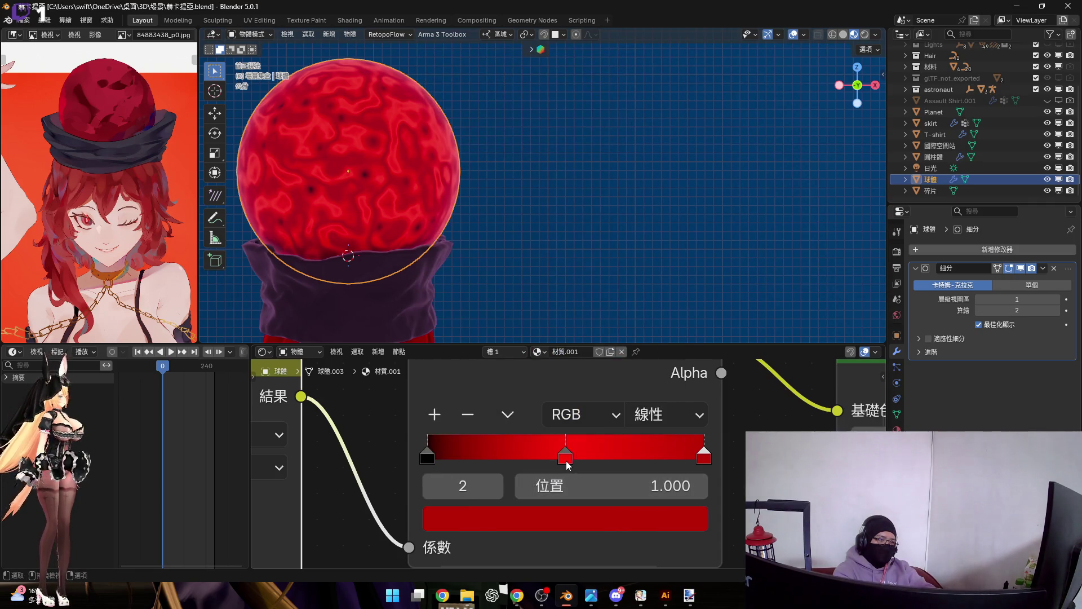
{"action": "left_click", "coordinate": [603, 519]}
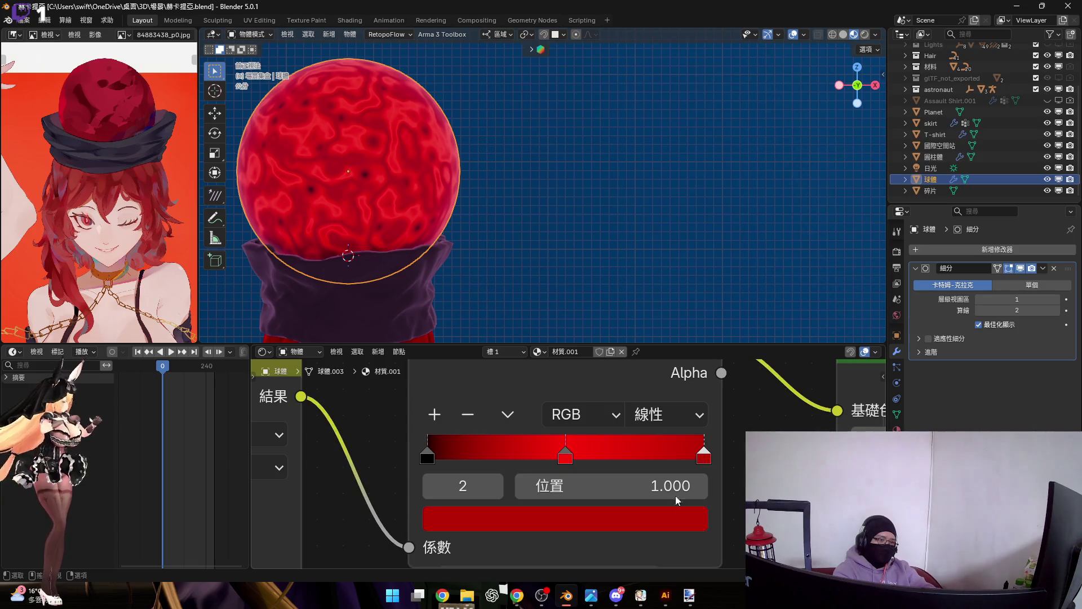
{"action": "left_click", "coordinate": [647, 516]}
{"action": "mouse_move", "coordinate": [536, 233]}
{"action": "left_mouse_down"}
{"action": "mouse_move", "coordinate": [441, 131]}
{"action": "mouse_move", "coordinate": [435, 162]}
{"action": "left_mouse_up"}
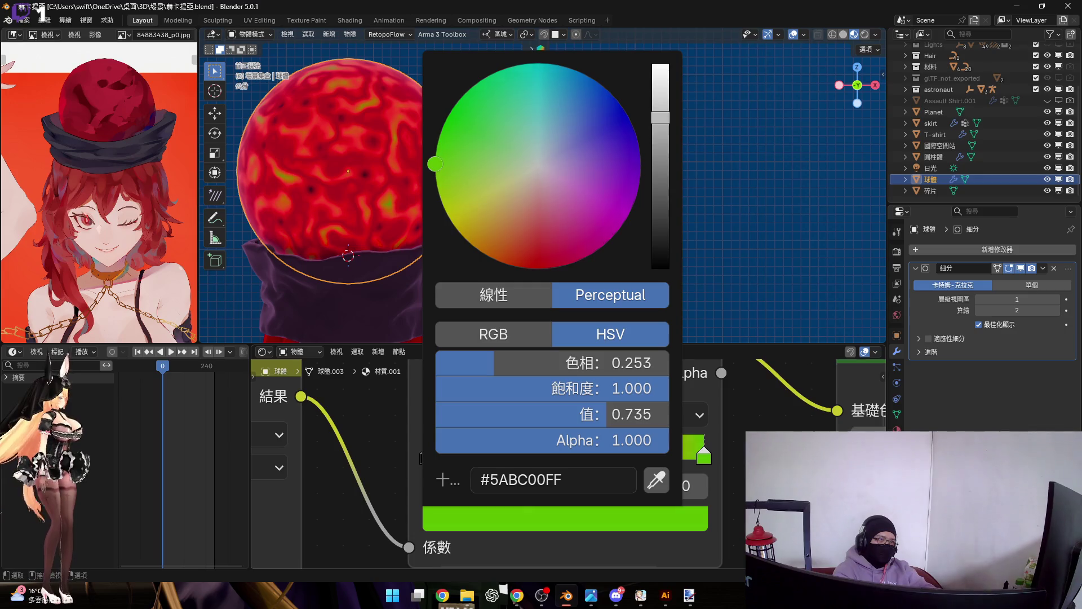
{"action": "left_click_drag", "start_coordinate": [654, 137], "coordinate": [658, 58]}
{"action": "mouse_move", "coordinate": [491, 171]}
{"action": "left_mouse_down"}
{"action": "mouse_move", "coordinate": [451, 164]}
{"action": "mouse_move", "coordinate": [439, 196]}
{"action": "left_mouse_up"}
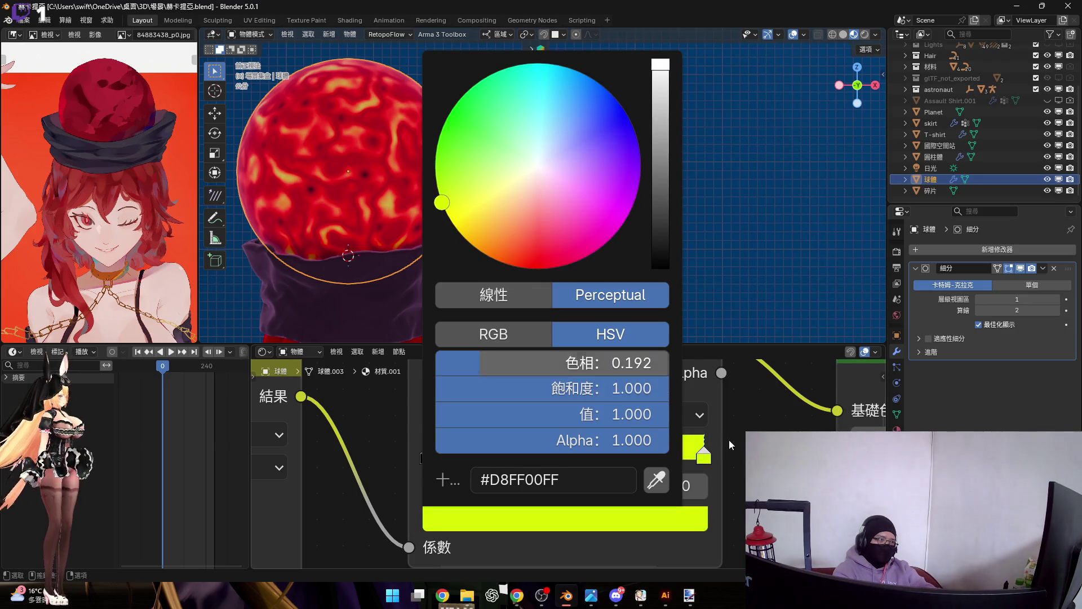
{"action": "mouse_move", "coordinate": [706, 461]}
{"action": "left_mouse_down"}
{"action": "mouse_move", "coordinate": [627, 459]}
{"action": "mouse_move", "coordinate": [644, 458]}
{"action": "left_mouse_up"}
Step: Keep black at 0, slide red to about 0.38, and add a dark red stop at 0.561
{"action": "mouse_move", "coordinate": [458, 446]}
{"action": "left_mouse_down"}
{"action": "mouse_move", "coordinate": [481, 454]}
{"action": "mouse_move", "coordinate": [428, 456]}
{"action": "left_mouse_up"}
{"action": "mouse_move", "coordinate": [567, 456]}
{"action": "left_mouse_down"}
{"action": "mouse_move", "coordinate": [500, 459]}
{"action": "mouse_move", "coordinate": [525, 460]}
{"action": "left_mouse_up"}
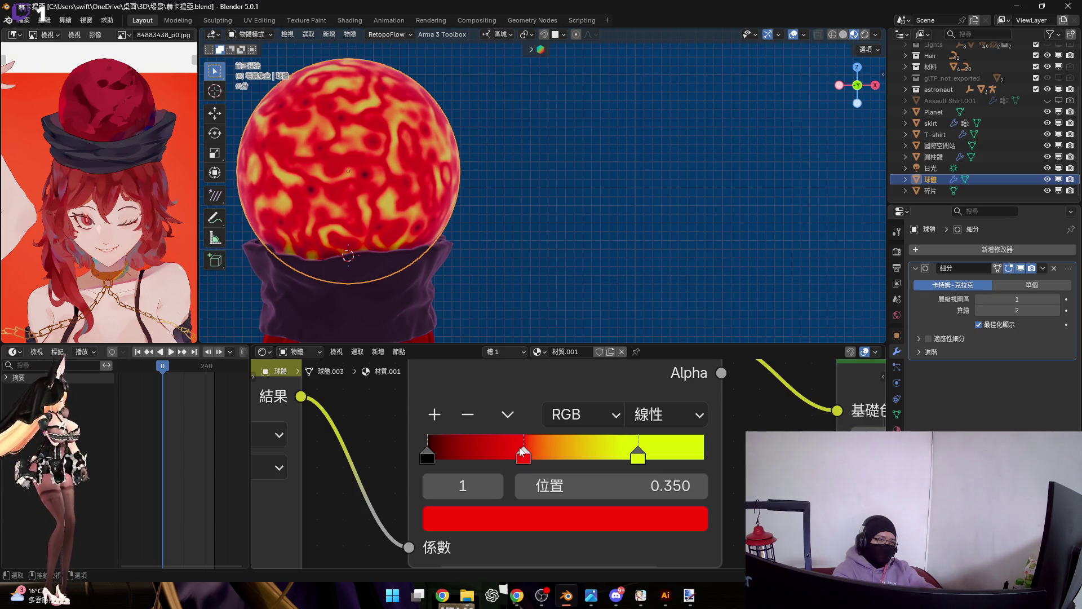
{"action": "left_click", "coordinate": [596, 503]}
{"action": "left_click", "coordinate": [586, 506]}
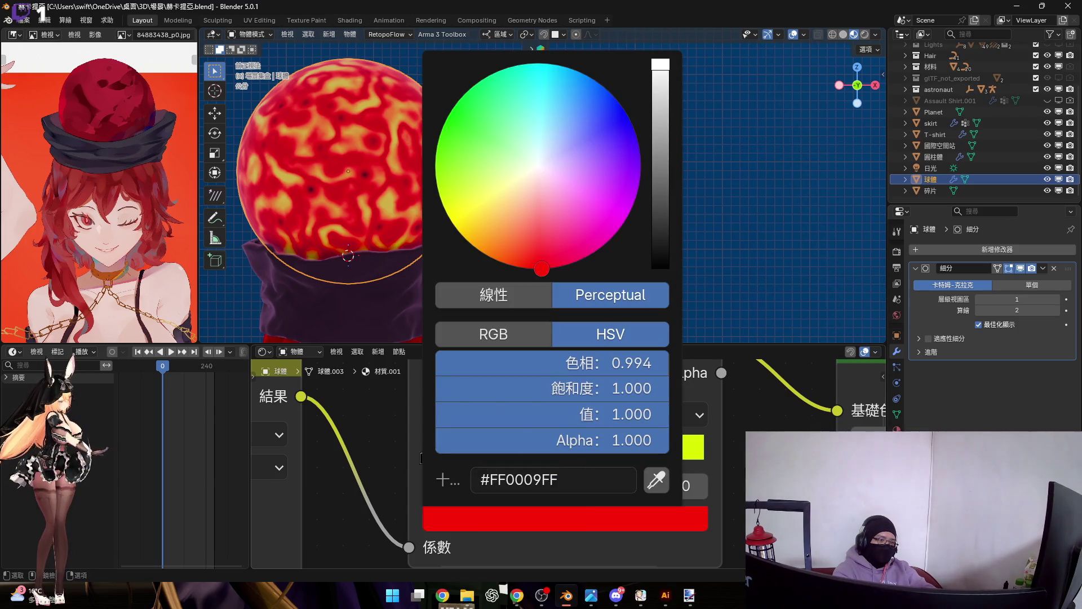
{"action": "left_click", "coordinate": [434, 414]}
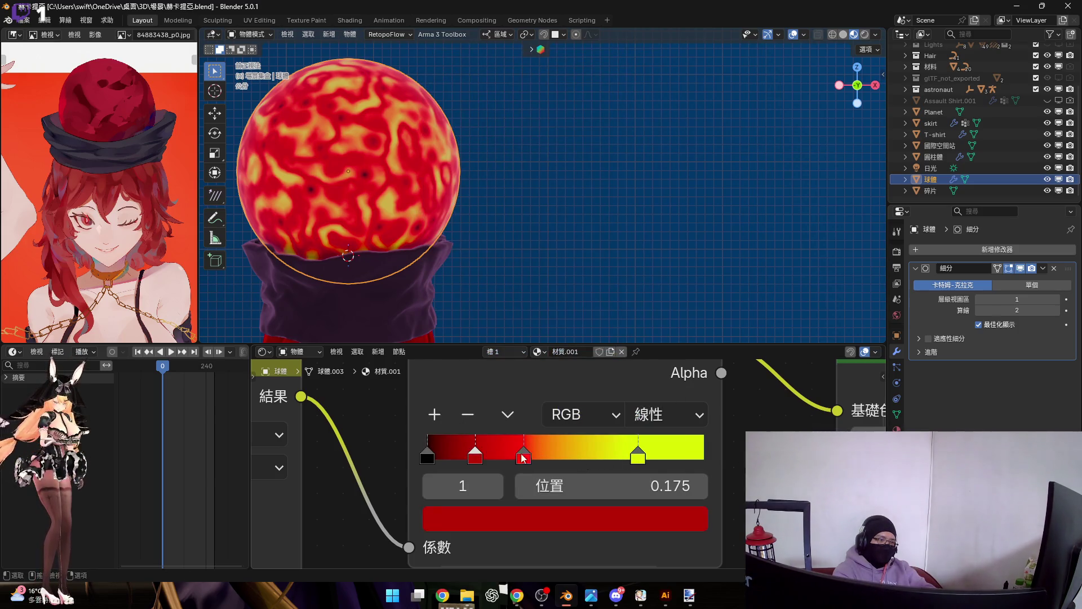
{"action": "left_click_drag", "start_coordinate": [479, 455], "coordinate": [590, 459]}
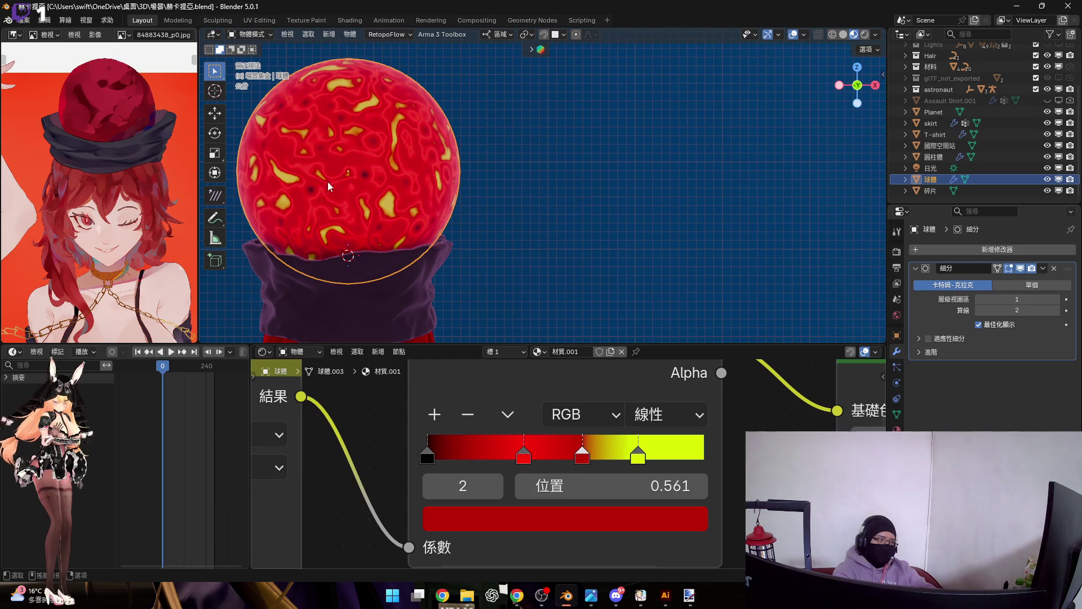
Step: Review the sphere's yellow lava flecks in the space scene and across the node tree
{"action": "middle_click_drag", "start_coordinate": [326, 181], "coordinate": [454, 176], "text": "shift"}
{"action": "scroll", "coordinate": [459, 197], "scroll_direction": "down", "scroll_amount": 5}
{"action": "middle_click_drag", "start_coordinate": [466, 215], "coordinate": [478, 290]}
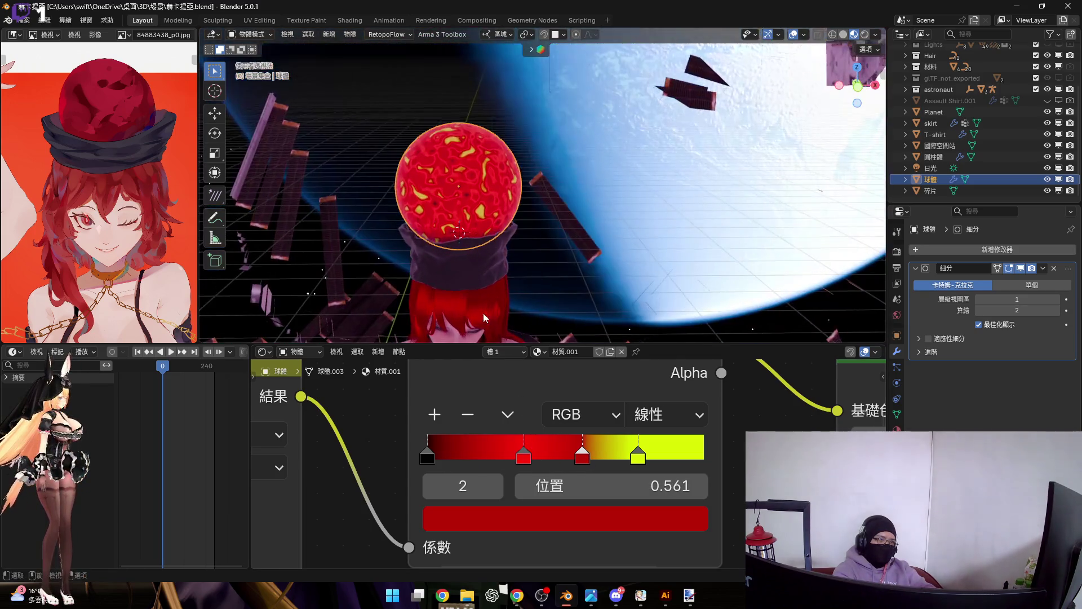
{"action": "scroll", "coordinate": [541, 451], "scroll_direction": "down", "scroll_amount": 3}
{"action": "middle_click_drag", "start_coordinate": [551, 473], "coordinate": [596, 459]}
{"action": "scroll", "coordinate": [595, 459], "scroll_direction": "down", "scroll_amount": 3}
{"action": "scroll", "coordinate": [574, 485], "scroll_direction": "up", "scroll_amount": 3}
{"action": "middle_click_drag", "start_coordinate": [549, 496], "coordinate": [554, 507]}
{"action": "scroll", "coordinate": [580, 507], "scroll_direction": "down", "scroll_amount": 2}
{"action": "mouse_move", "coordinate": [607, 426]}
{"action": "middle_mouse_down"}
{"action": "mouse_move", "coordinate": [606, 456]}
{"action": "mouse_move", "coordinate": [576, 395]}
{"action": "mouse_move", "coordinate": [568, 434]}
{"action": "middle_mouse_up"}
{"action": "scroll", "coordinate": [605, 455], "scroll_direction": "down", "scroll_amount": 1}
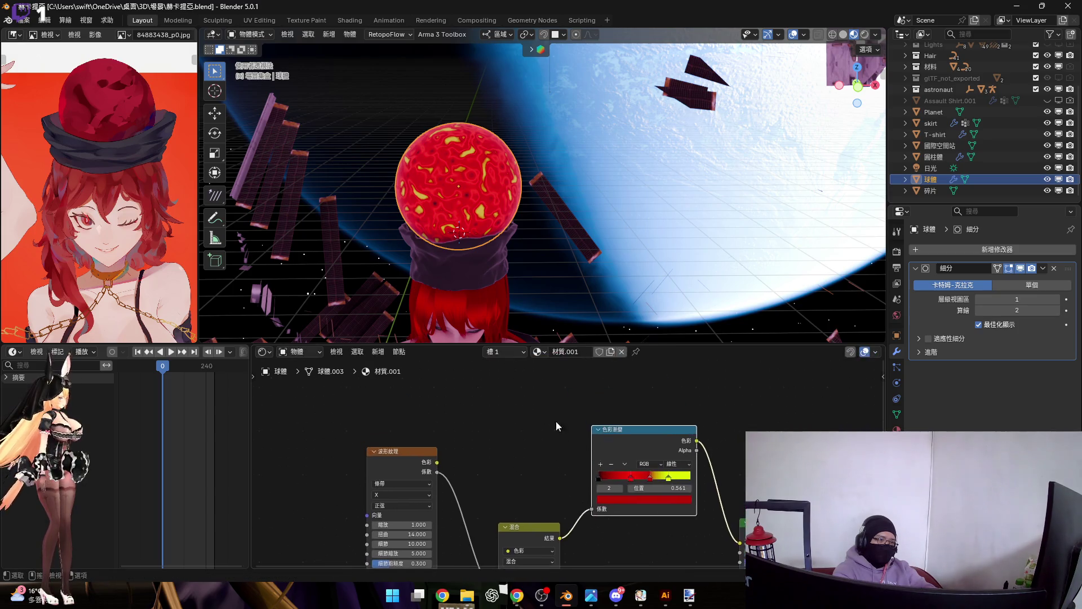
{"action": "scroll", "coordinate": [524, 402], "scroll_direction": "up", "scroll_amount": 1}
{"action": "key", "text": "shift+a"}
Step: Add a Noise Texture node and connect it to the Color Ramp's Fac input
{"action": "mouse_move", "coordinate": [488, 446]}
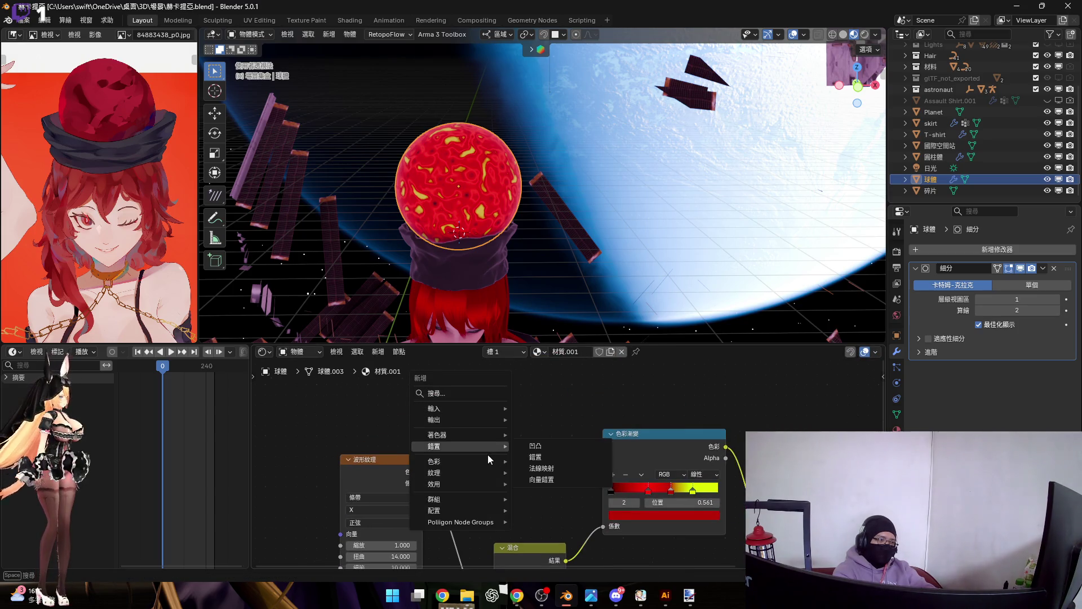
{"action": "mouse_move", "coordinate": [495, 471]}
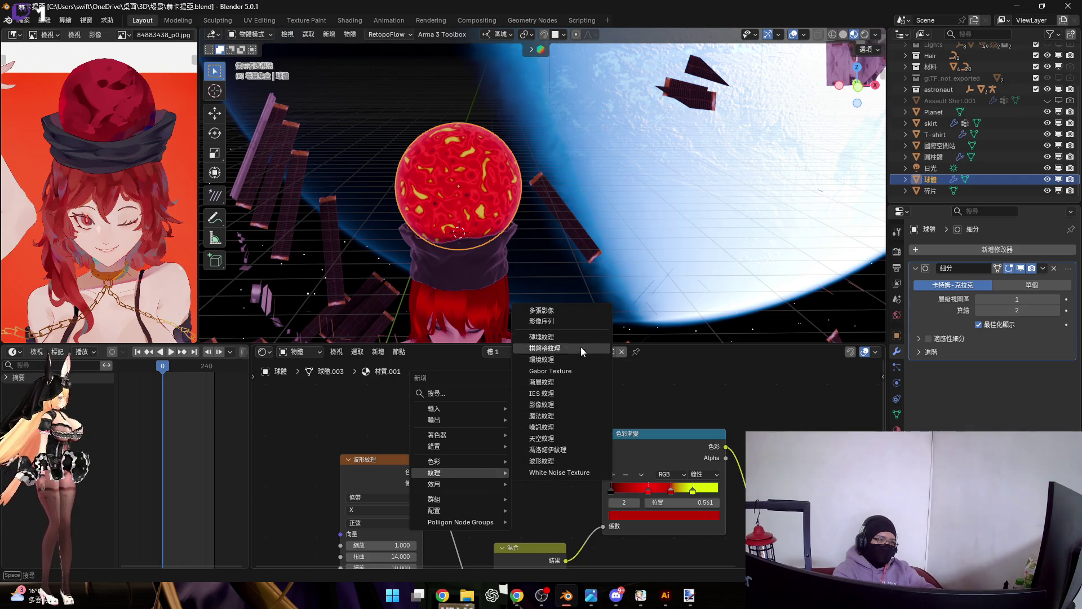
{"action": "left_click", "coordinate": [586, 427]}
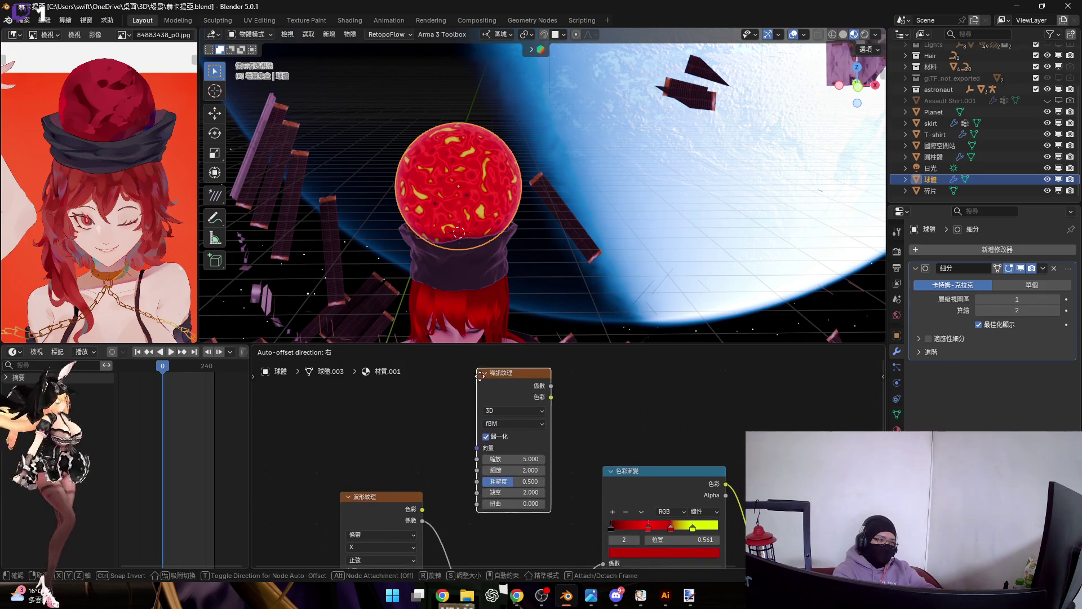
{"action": "left_click", "coordinate": [490, 418]}
{"action": "middle_click_drag", "start_coordinate": [581, 451], "coordinate": [560, 391]}
{"action": "scroll", "coordinate": [558, 387], "scroll_direction": "down", "scroll_amount": 2}
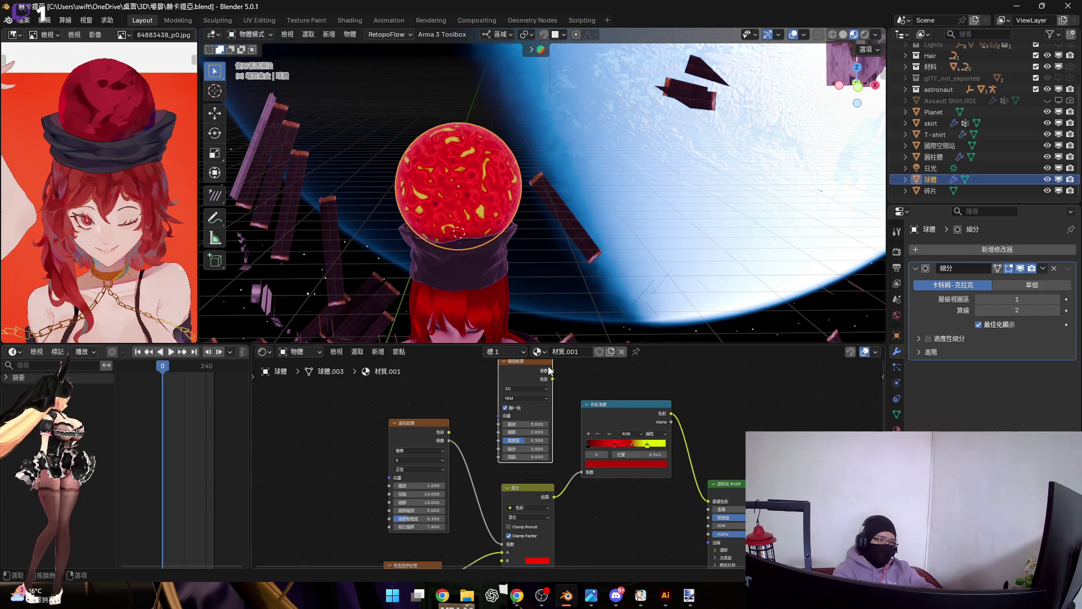
{"action": "left_click_drag", "start_coordinate": [553, 372], "coordinate": [591, 476]}
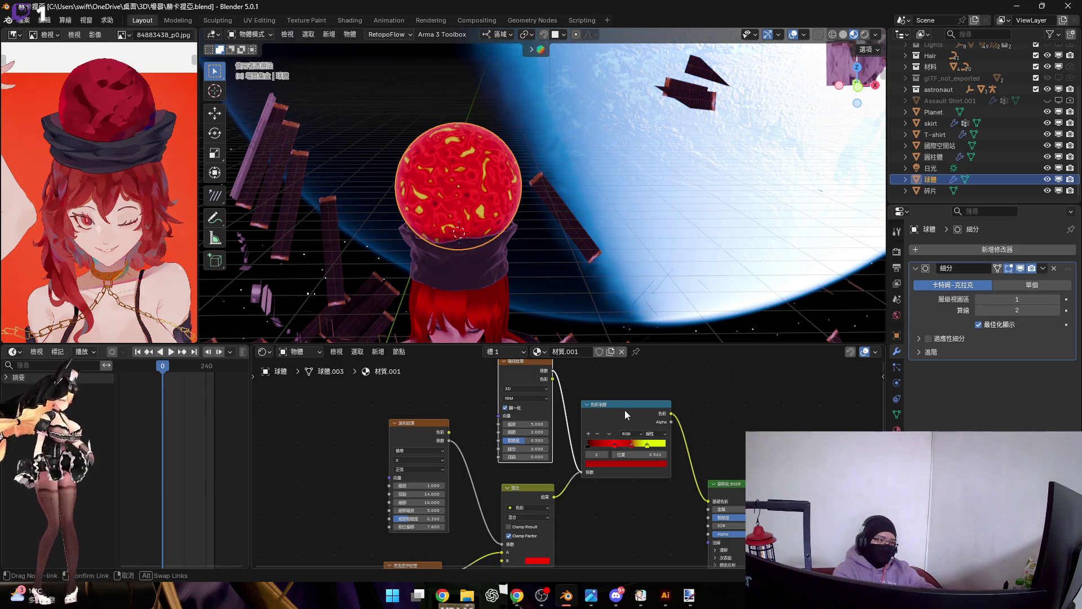
Step: Route the Color Ramp colour into Mix input B and the Mix result into Base Color
{"action": "scroll", "coordinate": [626, 415], "scroll_direction": "up", "scroll_amount": 1}
{"action": "mouse_move", "coordinate": [625, 414]}
{"action": "left_mouse_down"}
{"action": "mouse_move", "coordinate": [634, 467]}
{"action": "mouse_move", "coordinate": [593, 466]}
{"action": "left_mouse_up"}
{"action": "scroll", "coordinate": [665, 468], "scroll_direction": "down", "scroll_amount": 2, "text": "shift"}
{"action": "mouse_move", "coordinate": [737, 483]}
{"action": "left_mouse_down"}
{"action": "mouse_move", "coordinate": [718, 441]}
{"action": "mouse_move", "coordinate": [634, 422]}
{"action": "mouse_move", "coordinate": [611, 374]}
{"action": "mouse_move", "coordinate": [614, 399]}
{"action": "left_mouse_up"}
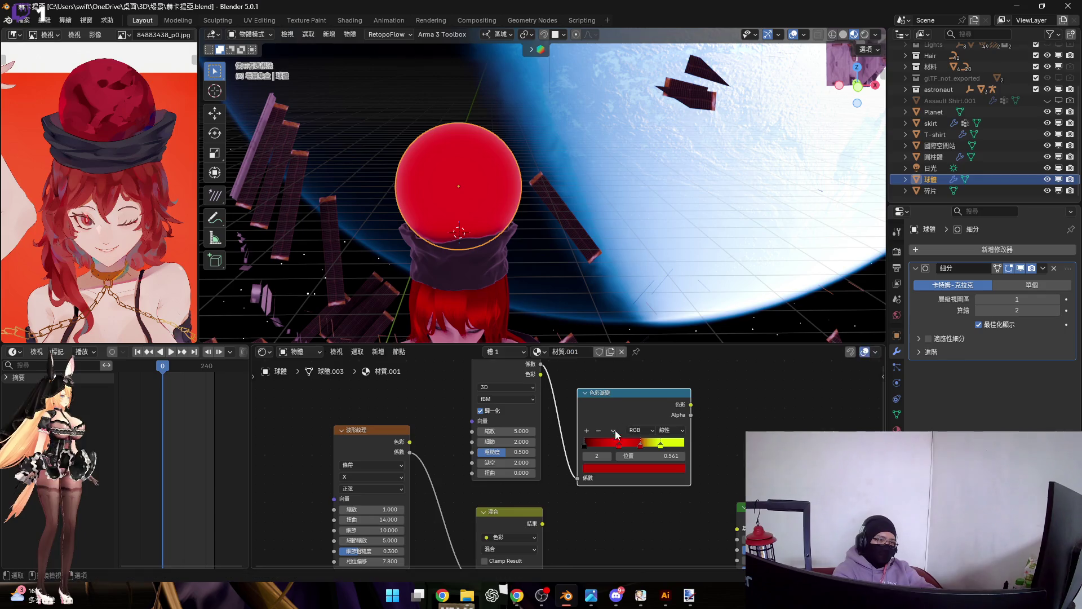
{"action": "scroll", "coordinate": [617, 440], "scroll_direction": "up", "scroll_amount": 4}
{"action": "scroll", "coordinate": [640, 495], "scroll_direction": "down", "scroll_amount": 4}
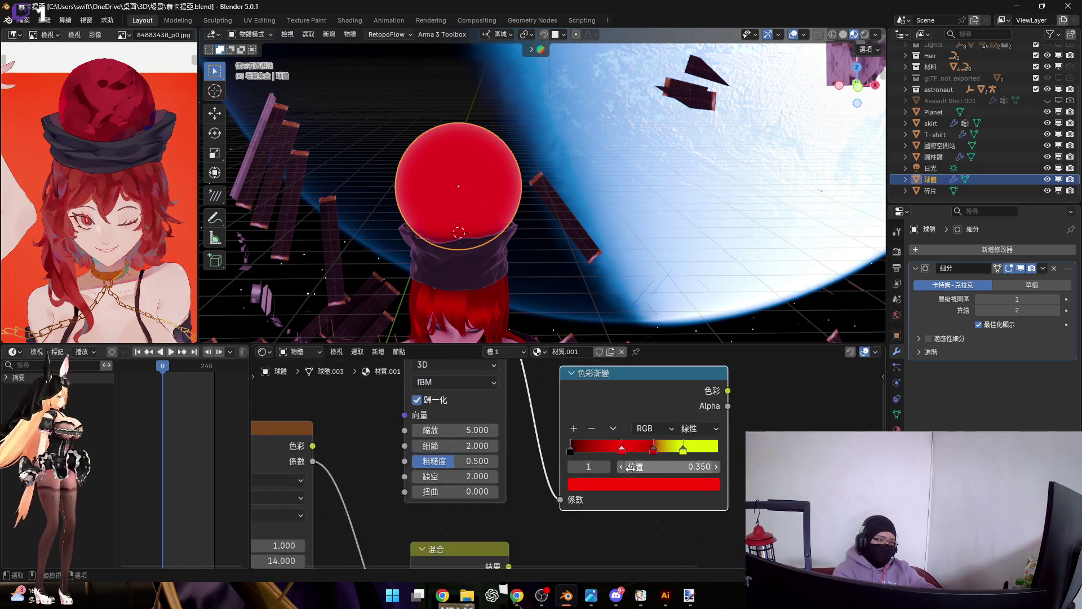
{"action": "middle_click_drag", "start_coordinate": [578, 538], "coordinate": [550, 516]}
{"action": "left_click_drag", "start_coordinate": [520, 509], "coordinate": [544, 512]}
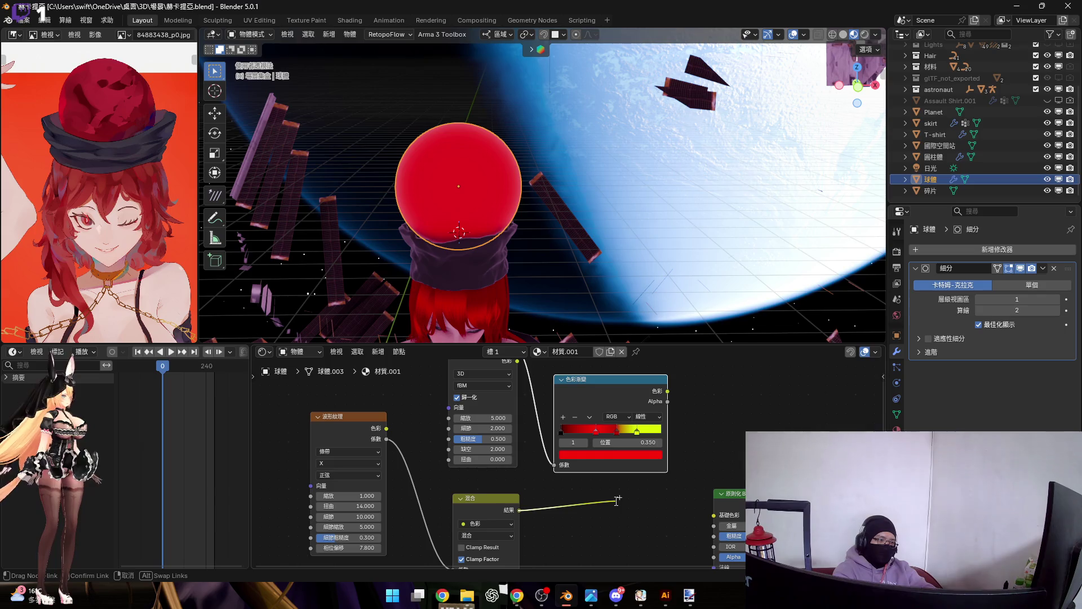
{"action": "left_click_drag", "start_coordinate": [617, 499], "coordinate": [616, 500]}
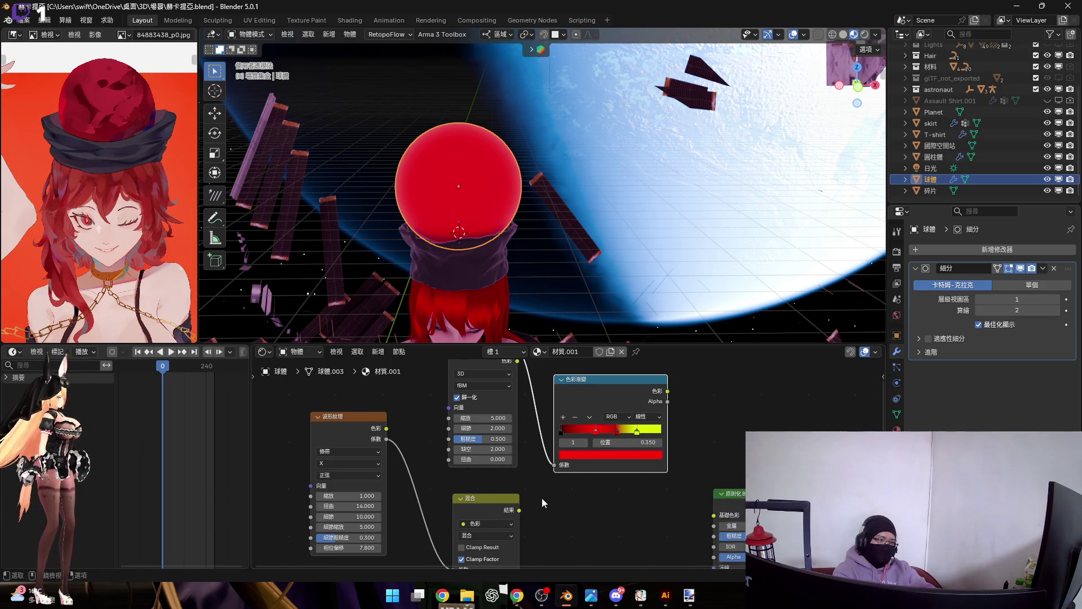
{"action": "scroll", "coordinate": [544, 502], "scroll_direction": "down", "scroll_amount": 2}
{"action": "mouse_move", "coordinate": [558, 499]}
{"action": "middle_mouse_down"}
{"action": "mouse_move", "coordinate": [571, 495]}
{"action": "mouse_move", "coordinate": [581, 451]}
{"action": "middle_mouse_up"}
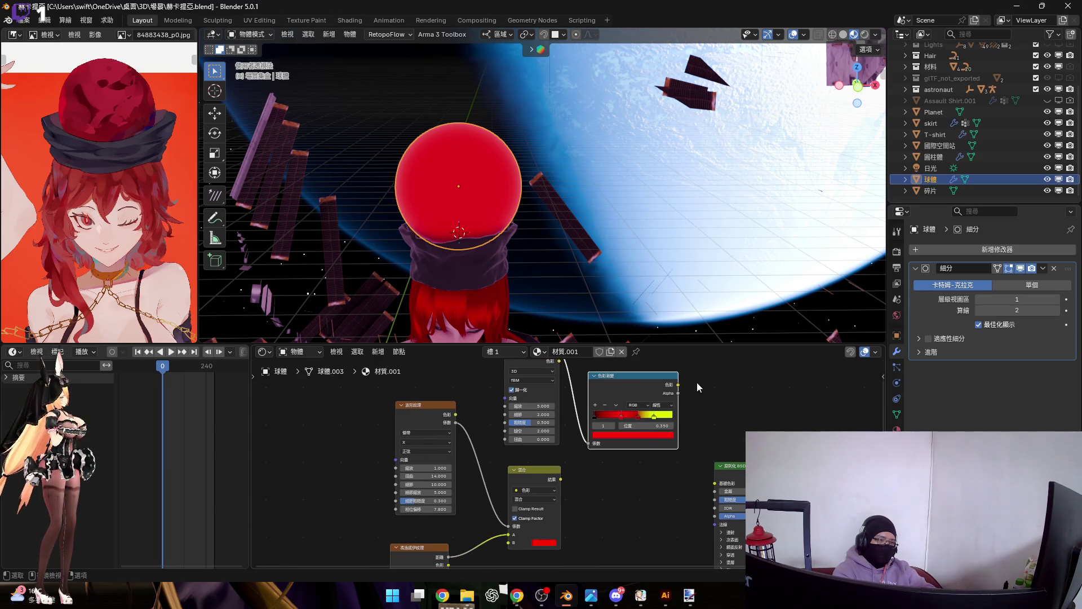
{"action": "mouse_move", "coordinate": [678, 385]}
{"action": "left_mouse_down"}
{"action": "mouse_move", "coordinate": [670, 406]}
{"action": "mouse_move", "coordinate": [509, 542]}
{"action": "left_mouse_up"}
{"action": "left_click_drag", "start_coordinate": [560, 480], "coordinate": [715, 481]}
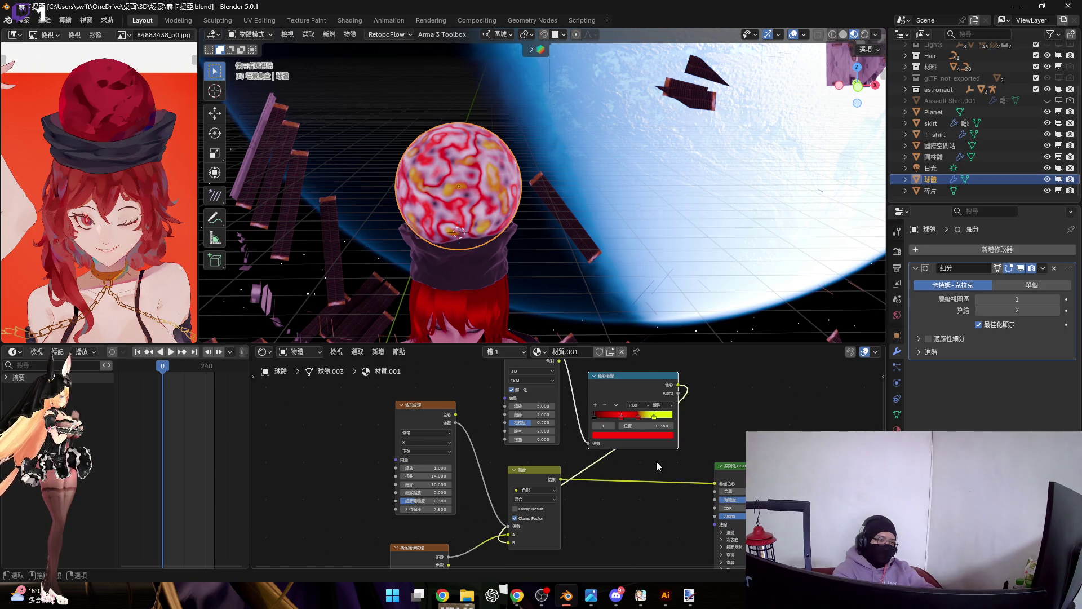
Step: Try a larger Noise scale, revert it, and unplug the Color Ramp from Mix input B
{"action": "scroll", "coordinate": [555, 398], "scroll_direction": "up", "scroll_amount": 2}
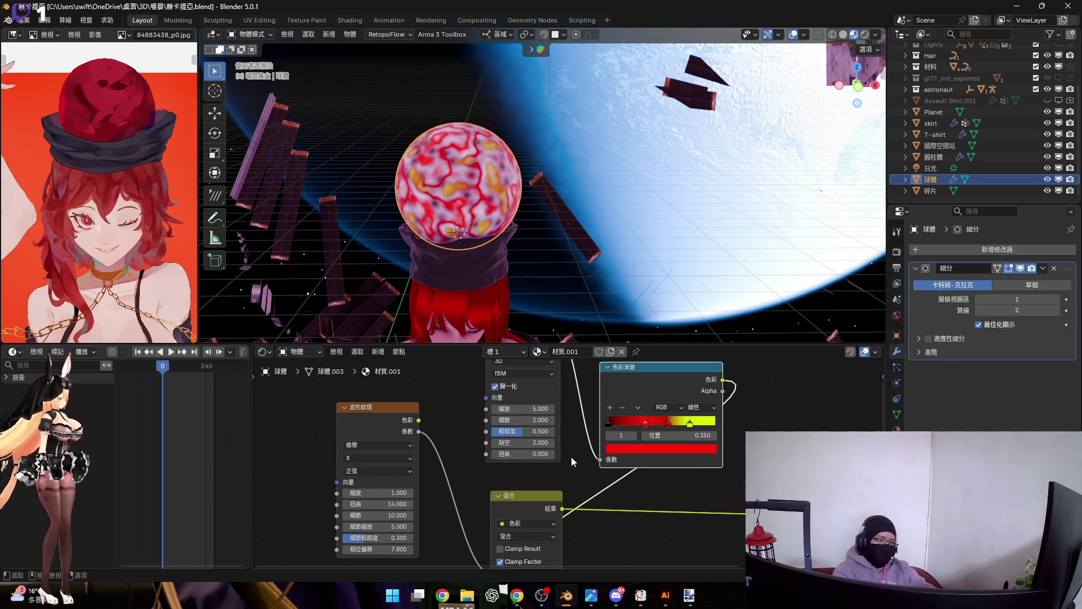
{"action": "scroll", "coordinate": [552, 419], "scroll_direction": "up", "scroll_amount": 1}
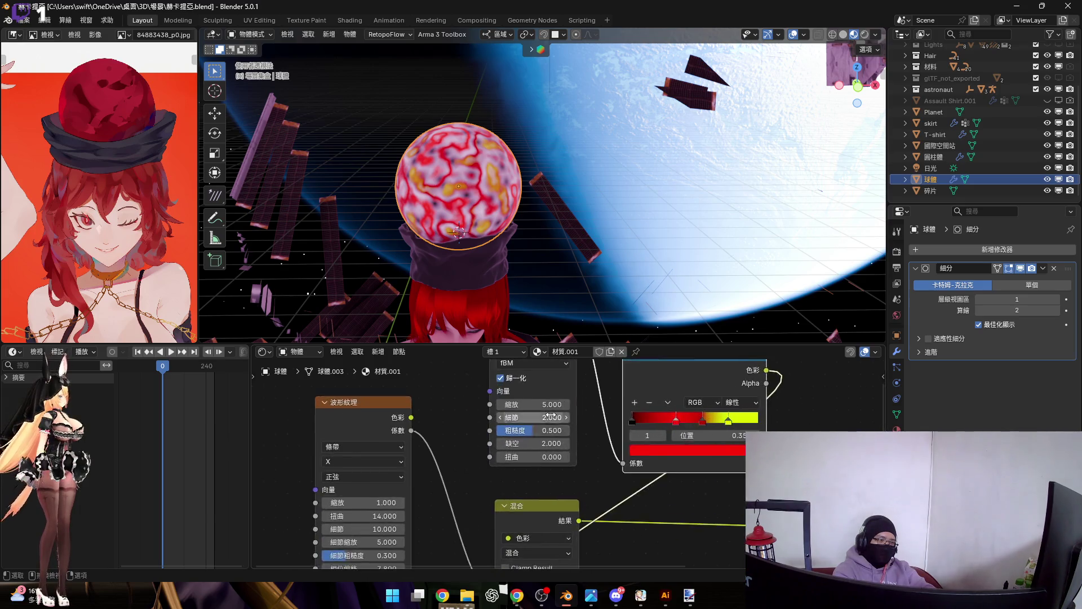
{"action": "scroll", "coordinate": [553, 418], "scroll_direction": "up", "scroll_amount": 2}
{"action": "left_click_drag", "start_coordinate": [541, 402], "coordinate": [564, 402]}
{"action": "key", "text": "Escape"}
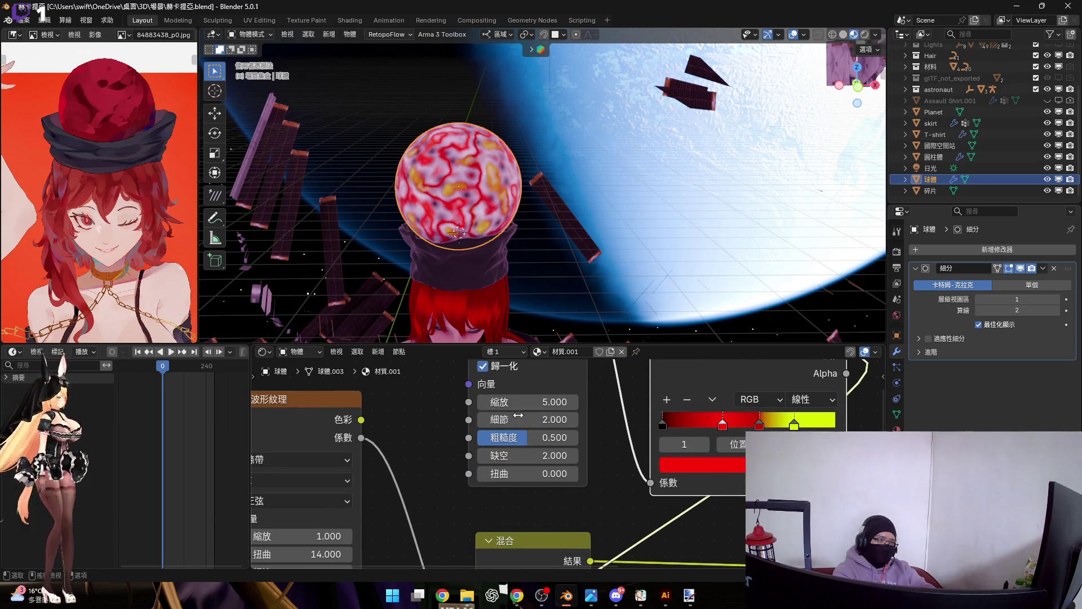
{"action": "scroll", "coordinate": [519, 411], "scroll_direction": "down", "scroll_amount": 4}
{"action": "mouse_move", "coordinate": [493, 543]}
{"action": "left_mouse_down"}
{"action": "mouse_move", "coordinate": [569, 492]}
{"action": "mouse_move", "coordinate": [671, 451]}
{"action": "mouse_move", "coordinate": [670, 480]}
{"action": "mouse_move", "coordinate": [631, 472]}
{"action": "mouse_move", "coordinate": [660, 427]}
{"action": "left_mouse_up"}
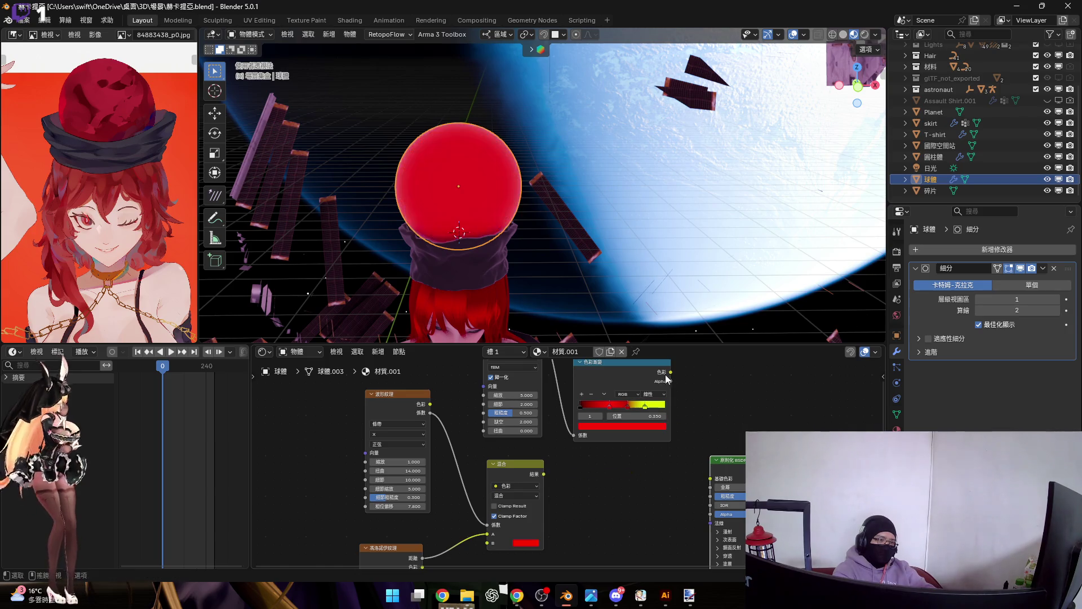
Step: Insert an Add blend node after the Color Ramp, taking Mix result into B and feeding Base Color
{"action": "left_click_drag", "start_coordinate": [670, 373], "coordinate": [668, 464]}
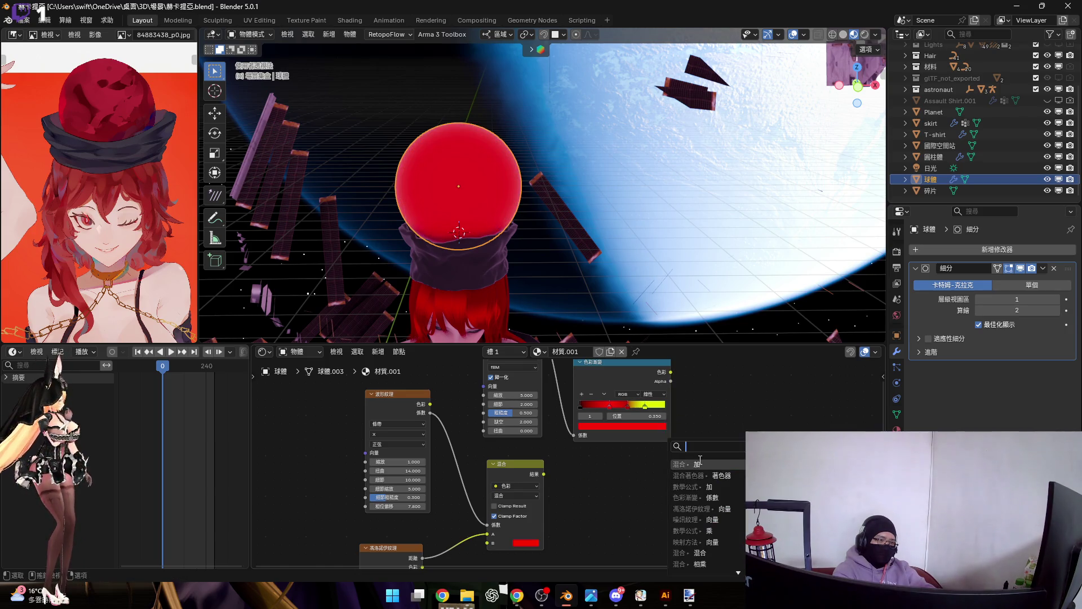
{"action": "left_click", "coordinate": [699, 464]}
{"action": "left_click", "coordinate": [672, 471]}
{"action": "mouse_move", "coordinate": [543, 474]}
{"action": "left_mouse_down"}
{"action": "mouse_move", "coordinate": [597, 561]}
{"action": "mouse_move", "coordinate": [618, 510]}
{"action": "left_mouse_up"}
{"action": "mouse_move", "coordinate": [673, 440]}
{"action": "left_mouse_down"}
{"action": "mouse_move", "coordinate": [713, 441]}
{"action": "mouse_move", "coordinate": [665, 454]}
{"action": "left_mouse_up"}
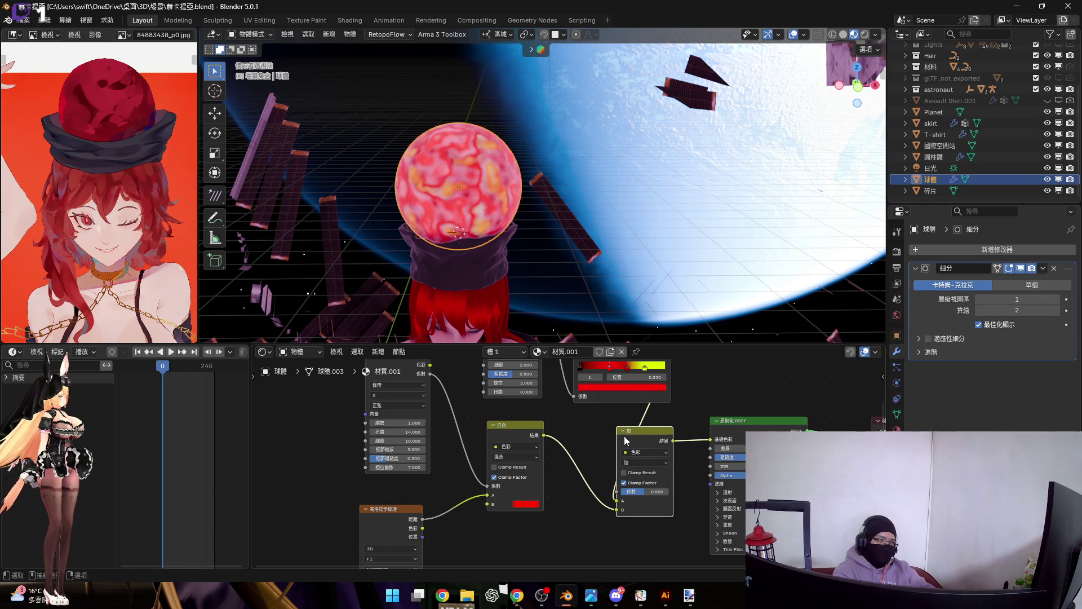
Step: Orbit toward the space station and reposition the Noise and Color Ramp nodes
{"action": "mouse_move", "coordinate": [457, 230]}
{"action": "middle_mouse_down"}
{"action": "mouse_move", "coordinate": [487, 248]}
{"action": "mouse_move", "coordinate": [492, 218]}
{"action": "middle_mouse_up"}
{"action": "scroll", "coordinate": [490, 235], "scroll_direction": "up", "scroll_amount": 3}
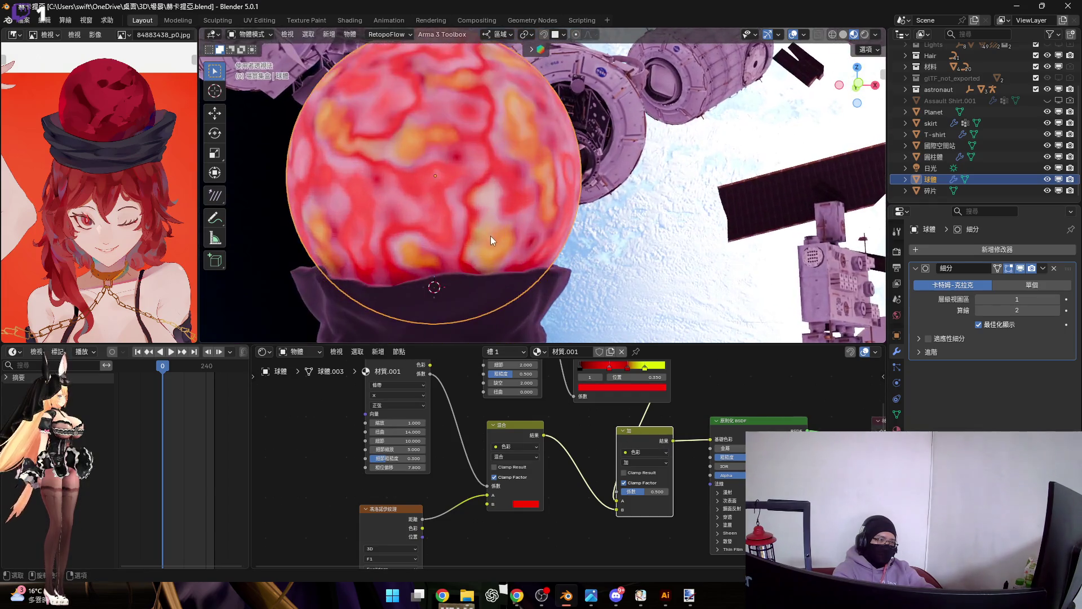
{"action": "scroll", "coordinate": [645, 409], "scroll_direction": "down", "scroll_amount": 1}
{"action": "mouse_move", "coordinate": [646, 409]}
{"action": "middle_mouse_down"}
{"action": "mouse_move", "coordinate": [631, 437]}
{"action": "mouse_move", "coordinate": [612, 423]}
{"action": "middle_mouse_up"}
{"action": "mouse_move", "coordinate": [492, 375]}
{"action": "left_mouse_down"}
{"action": "mouse_move", "coordinate": [588, 411]}
{"action": "mouse_move", "coordinate": [561, 398]}
{"action": "mouse_move", "coordinate": [439, 398]}
{"action": "left_mouse_up"}
{"action": "scroll", "coordinate": [439, 397], "scroll_direction": "up", "scroll_amount": 5}
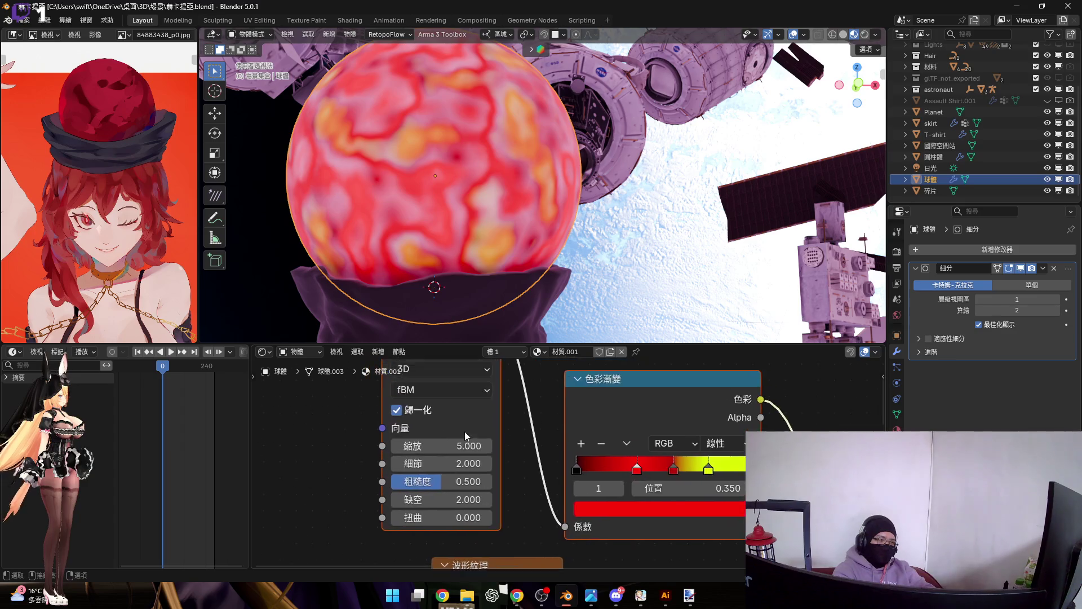
Step: Set the Noise Texture Scale to 6.500, leaving Lacunarity at 2.000
{"action": "mouse_move", "coordinate": [451, 472]}
{"action": "left_mouse_down"}
{"action": "mouse_move", "coordinate": [462, 472]}
{"action": "mouse_move", "coordinate": [426, 470]}
{"action": "mouse_move", "coordinate": [496, 516]}
{"action": "mouse_move", "coordinate": [448, 515]}
{"action": "mouse_move", "coordinate": [451, 447]}
{"action": "mouse_move", "coordinate": [537, 447]}
{"action": "mouse_move", "coordinate": [454, 449]}
{"action": "left_mouse_up"}
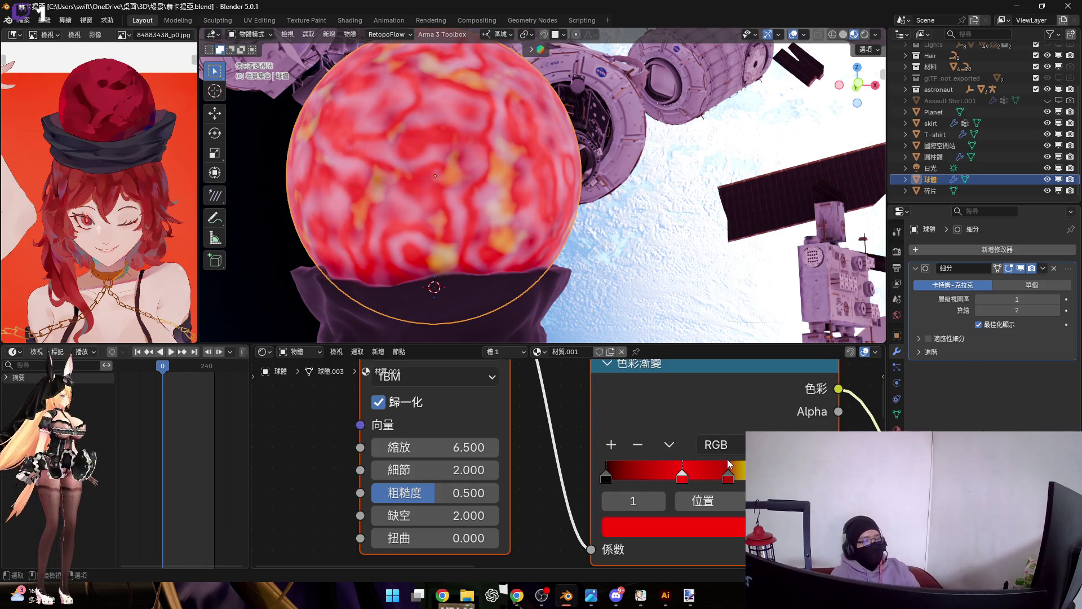
{"action": "scroll", "coordinate": [733, 474], "scroll_direction": "down", "scroll_amount": 4}
{"action": "mouse_move", "coordinate": [734, 477]}
{"action": "middle_mouse_down"}
{"action": "mouse_move", "coordinate": [648, 428]}
{"action": "mouse_move", "coordinate": [613, 482]}
{"action": "middle_mouse_up"}
{"action": "scroll", "coordinate": [613, 482], "scroll_direction": "up", "scroll_amount": 5}
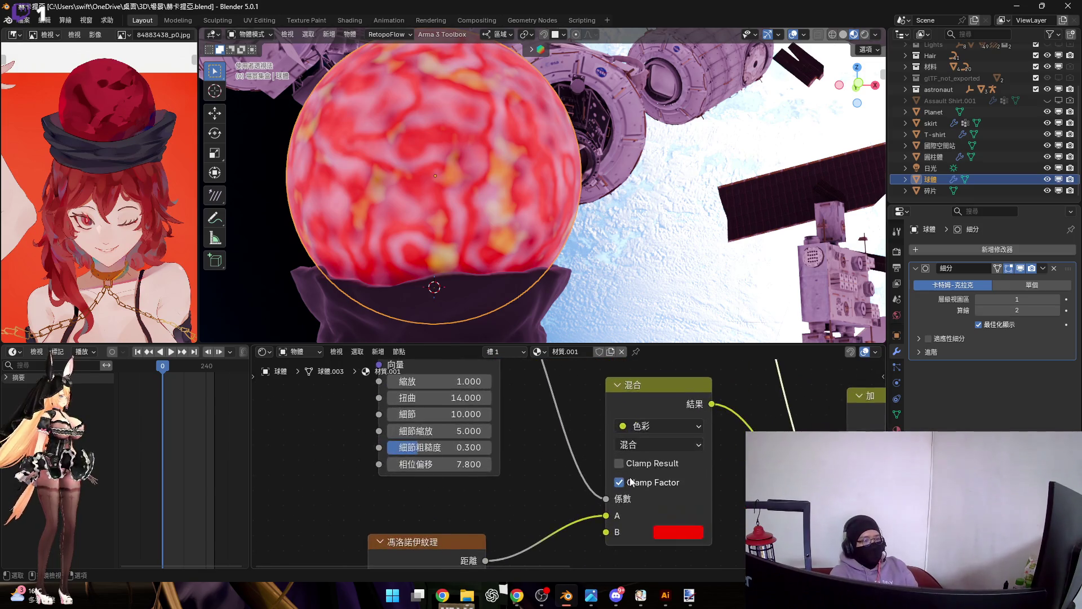
{"action": "left_click_drag", "start_coordinate": [598, 483], "coordinate": [595, 494]}
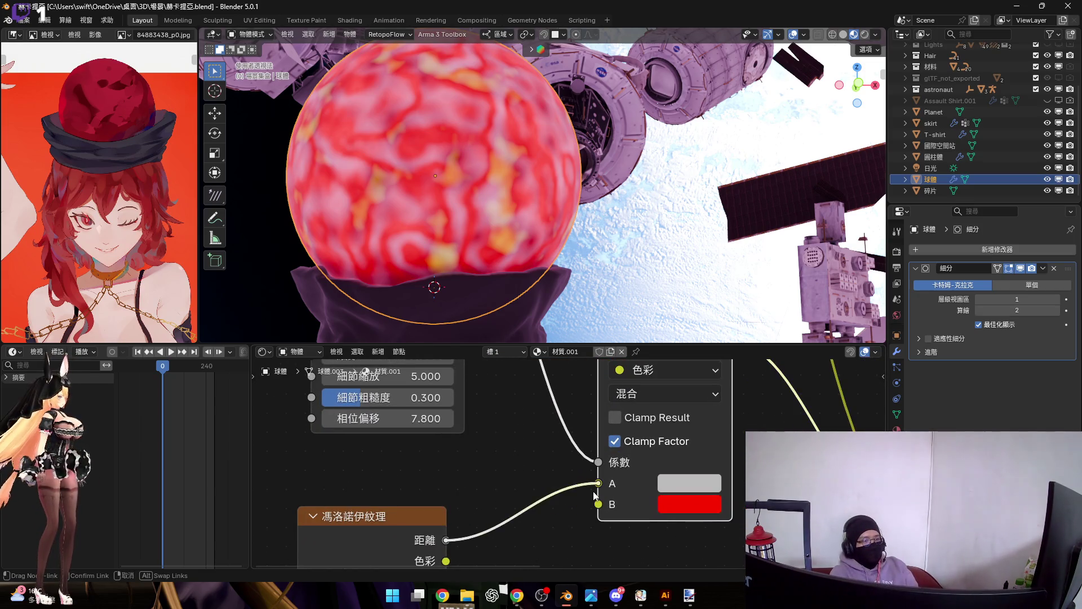
{"action": "left_click", "coordinate": [678, 510]}
{"action": "scroll", "coordinate": [818, 253], "scroll_direction": "down", "scroll_amount": 10}
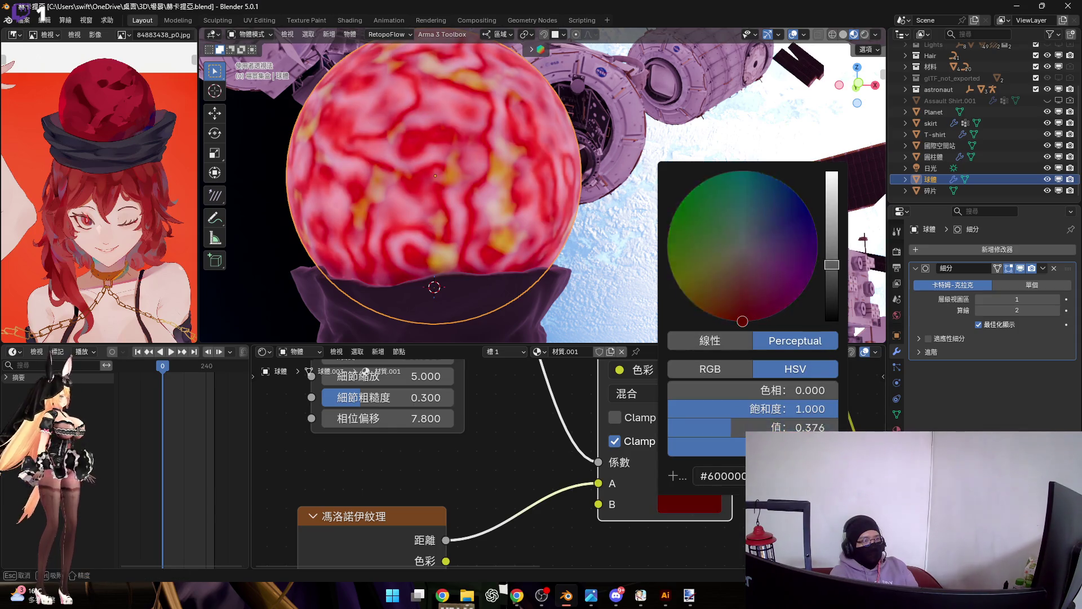
{"action": "scroll", "coordinate": [773, 303], "scroll_direction": "up", "scroll_amount": 10}
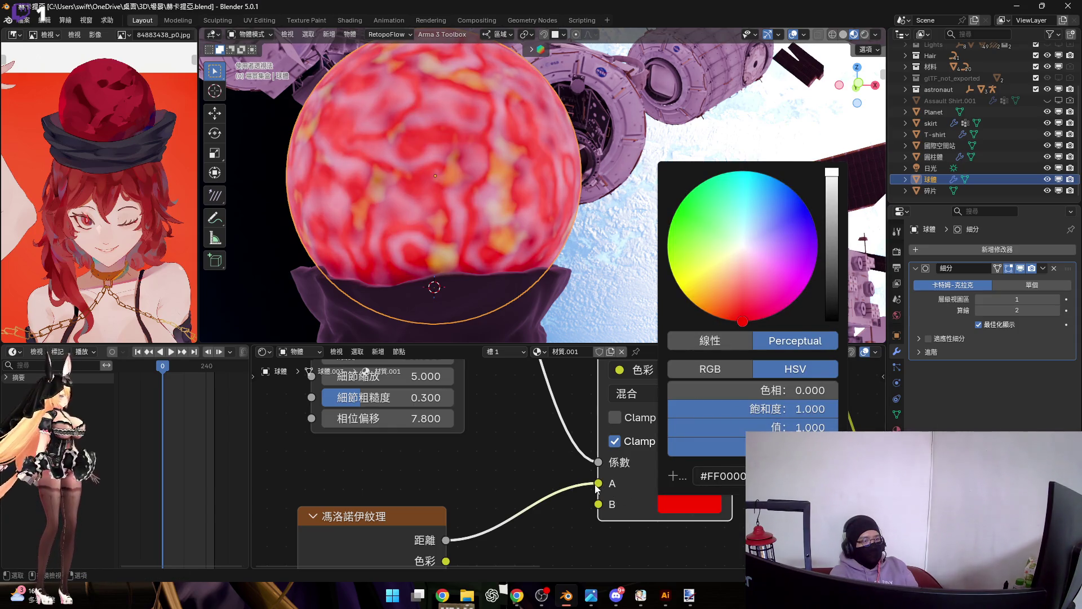
{"action": "mouse_move", "coordinate": [593, 492]}
{"action": "left_mouse_down"}
{"action": "mouse_move", "coordinate": [592, 506]}
{"action": "mouse_move", "coordinate": [604, 474]}
{"action": "mouse_move", "coordinate": [596, 488]}
{"action": "mouse_move", "coordinate": [596, 465]}
{"action": "left_mouse_up"}
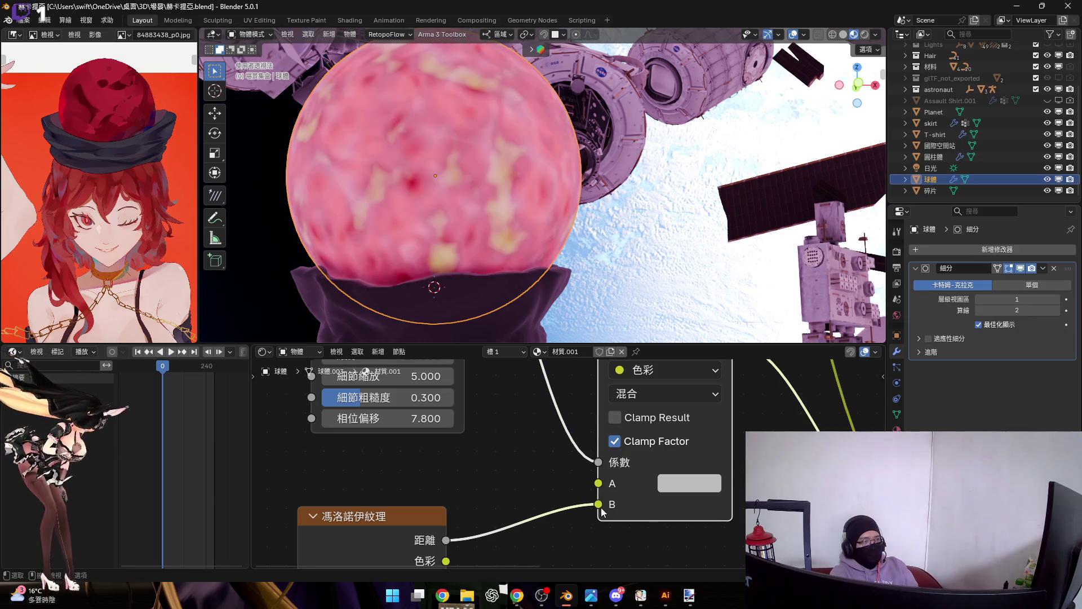
{"action": "left_click_drag", "start_coordinate": [598, 504], "coordinate": [598, 483]}
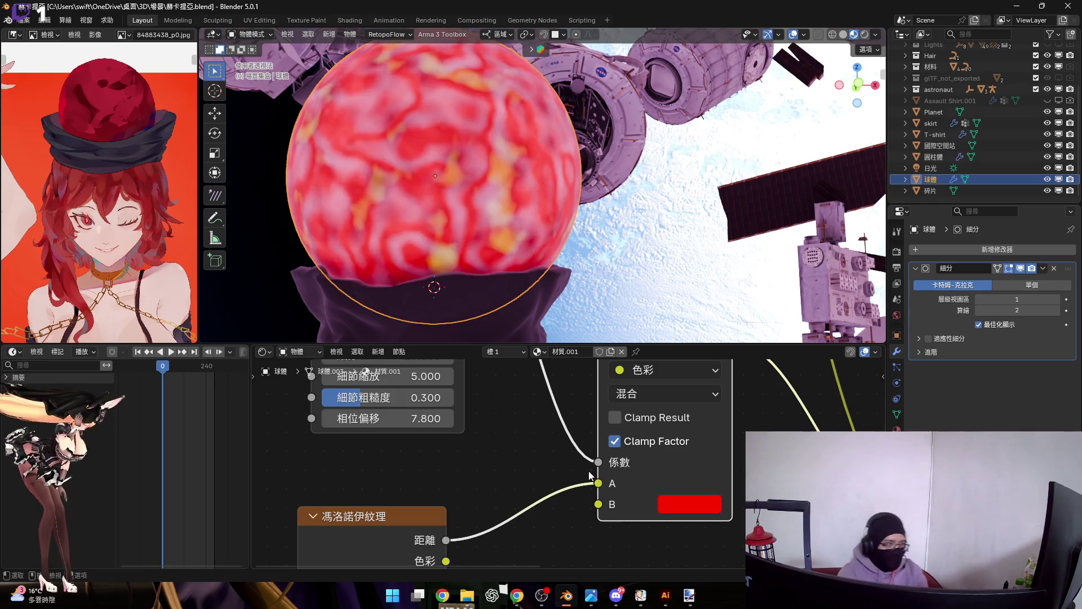
{"action": "scroll", "coordinate": [589, 471], "scroll_direction": "down", "scroll_amount": 3}
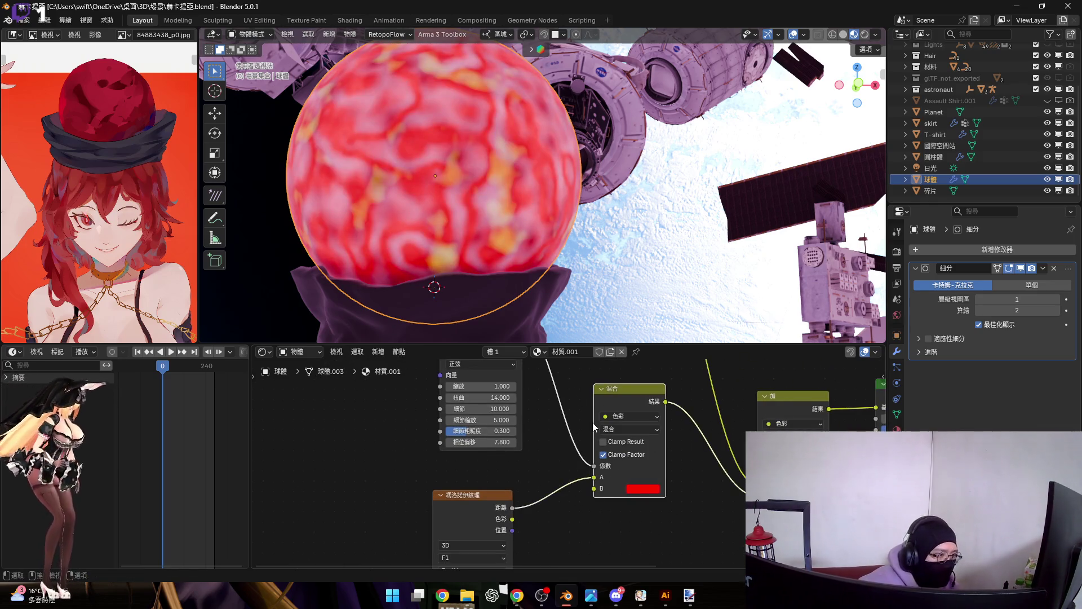
{"action": "scroll", "coordinate": [623, 451], "scroll_direction": "down", "scroll_amount": 2}
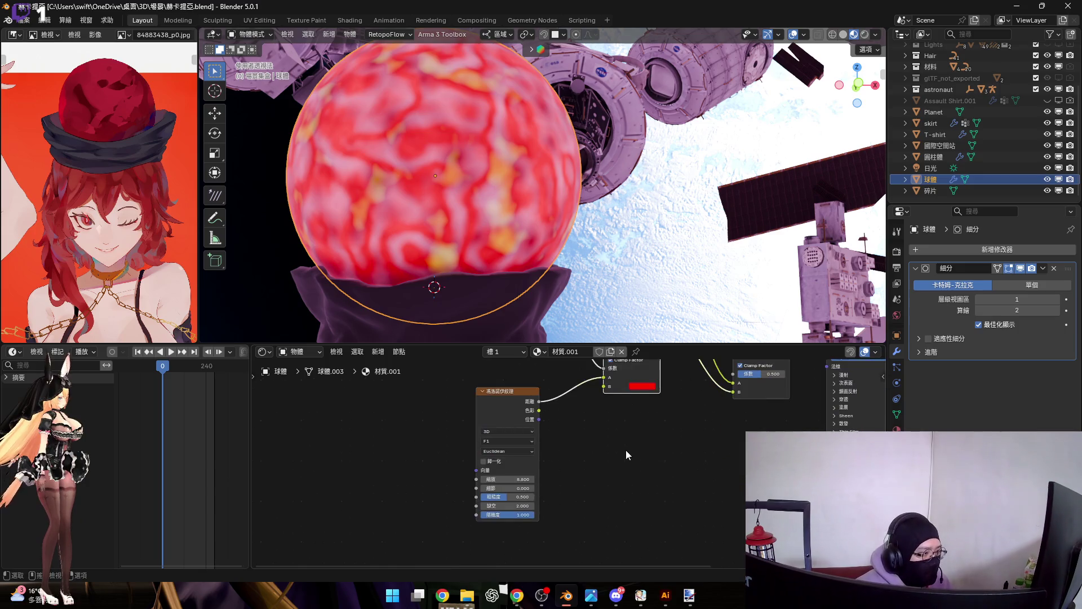
{"action": "scroll", "coordinate": [629, 455], "scroll_direction": "up", "scroll_amount": 5}
{"action": "mouse_move", "coordinate": [424, 509]}
{"action": "left_mouse_down"}
{"action": "mouse_move", "coordinate": [572, 439]}
{"action": "mouse_move", "coordinate": [591, 442]}
{"action": "left_mouse_up"}
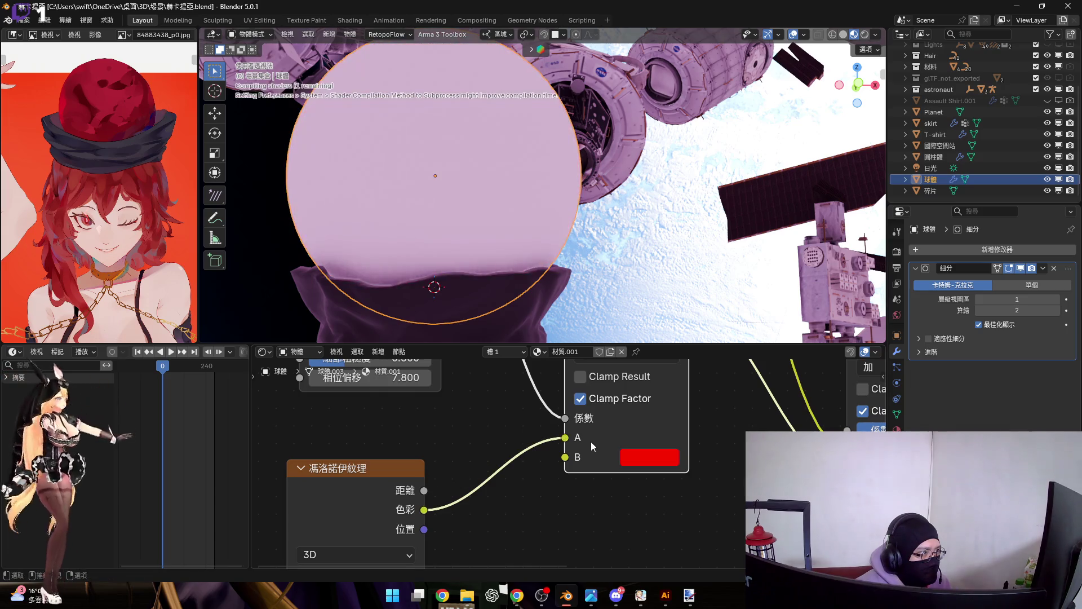
{"action": "left_click_drag", "start_coordinate": [425, 494], "coordinate": [570, 438]}
{"action": "scroll", "coordinate": [559, 445], "scroll_direction": "down", "scroll_amount": 4}
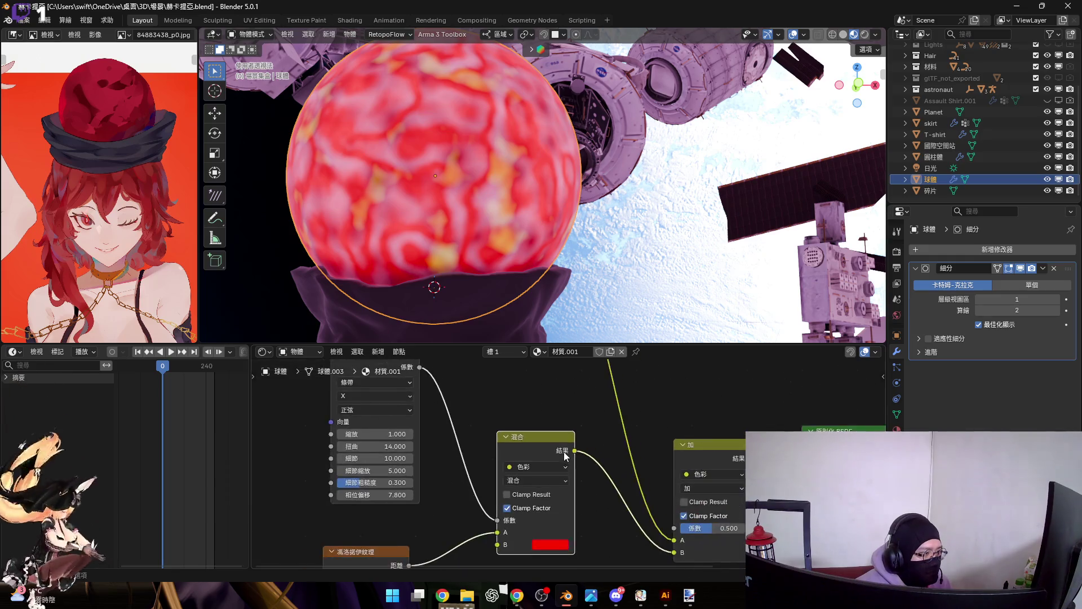
{"action": "scroll", "coordinate": [558, 447], "scroll_direction": "down", "scroll_amount": 1}
{"action": "middle_click_drag", "start_coordinate": [521, 416], "coordinate": [530, 442]}
Step: Move the Wave, Voronoi and Mix nodes aside and drop a Color Ramp onto the Mix→Add link
{"action": "mouse_move", "coordinate": [401, 461]}
{"action": "left_mouse_down"}
{"action": "mouse_move", "coordinate": [526, 521]}
{"action": "mouse_move", "coordinate": [449, 519]}
{"action": "left_mouse_up"}
{"action": "middle_click_drag", "start_coordinate": [505, 425], "coordinate": [504, 433]}
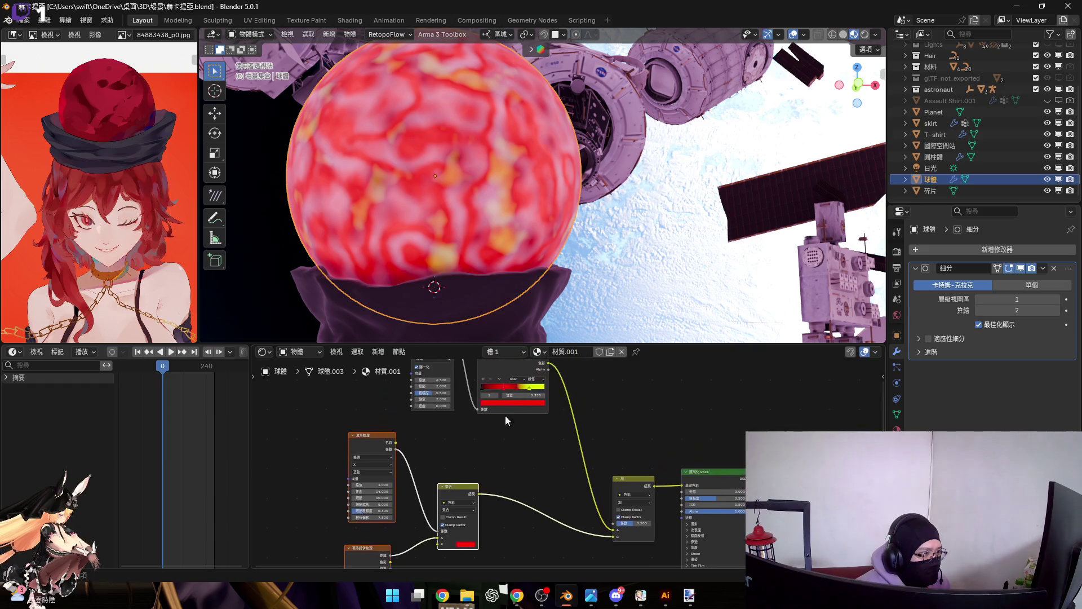
{"action": "left_click_drag", "start_coordinate": [516, 374], "coordinate": [535, 495]}
{"action": "scroll", "coordinate": [541, 479], "scroll_direction": "up", "scroll_amount": 8}
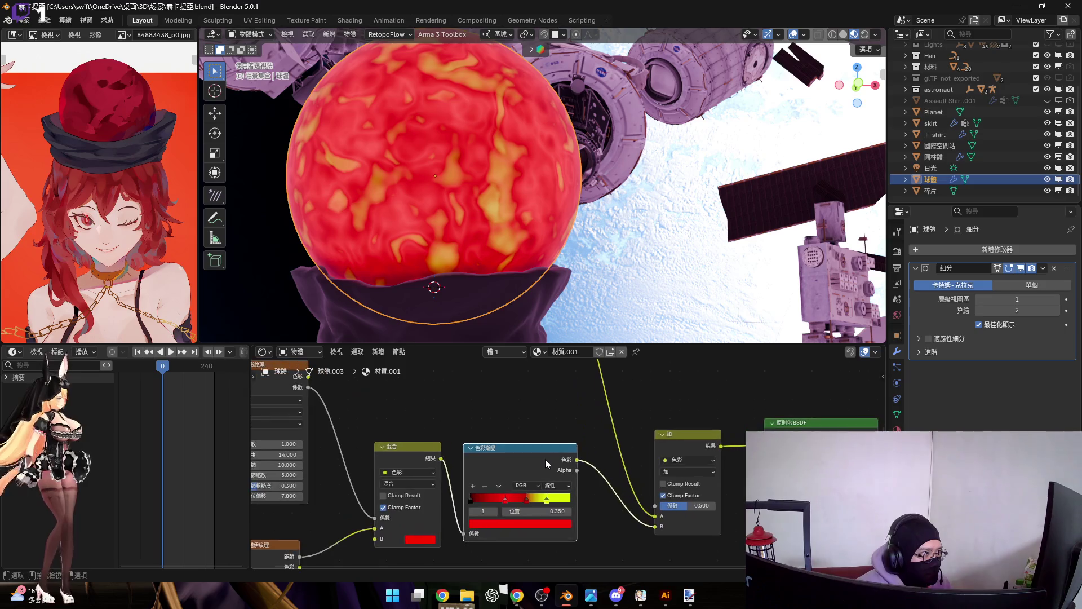
{"action": "scroll", "coordinate": [549, 483], "scroll_direction": "up", "scroll_amount": 2}
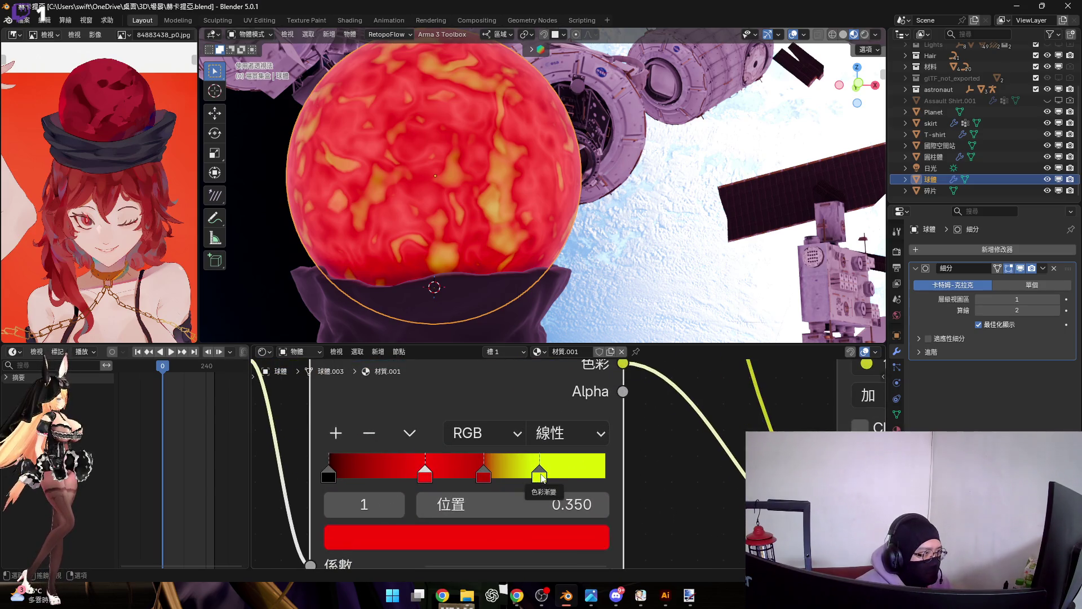
Step: Try deleting the yellow stop and the red stop at 0.350, then undo to restore all four stops
{"action": "left_click", "coordinate": [540, 475]}
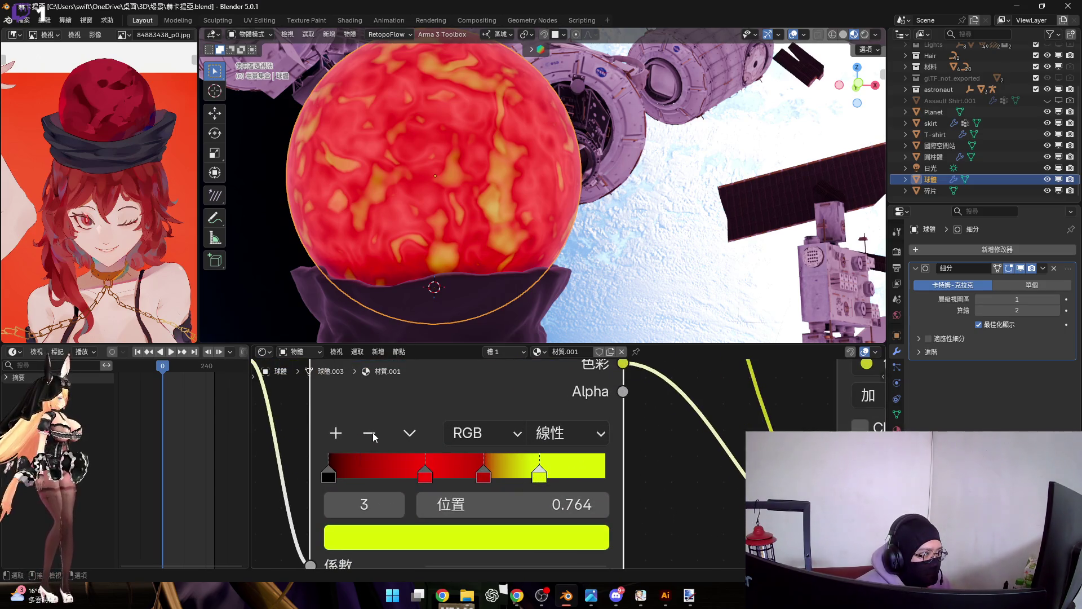
{"action": "key", "text": "Delete"}
{"action": "left_click", "coordinate": [424, 472]}
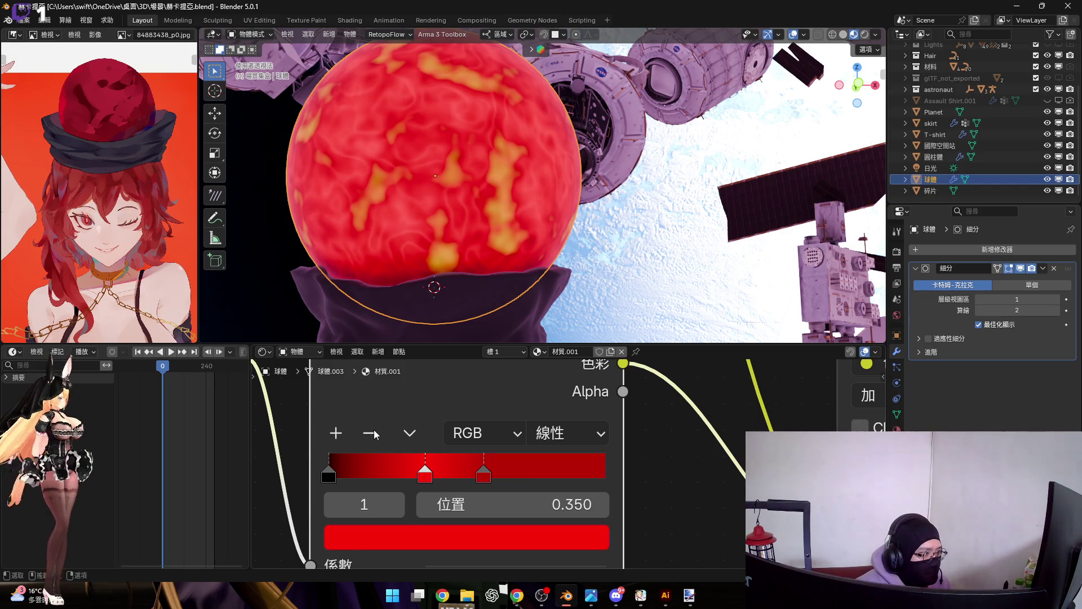
{"action": "key", "text": "Delete"}
{"action": "left_click_drag", "start_coordinate": [486, 475], "coordinate": [644, 476]}
{"action": "scroll", "coordinate": [643, 467], "scroll_direction": "down", "scroll_amount": 3}
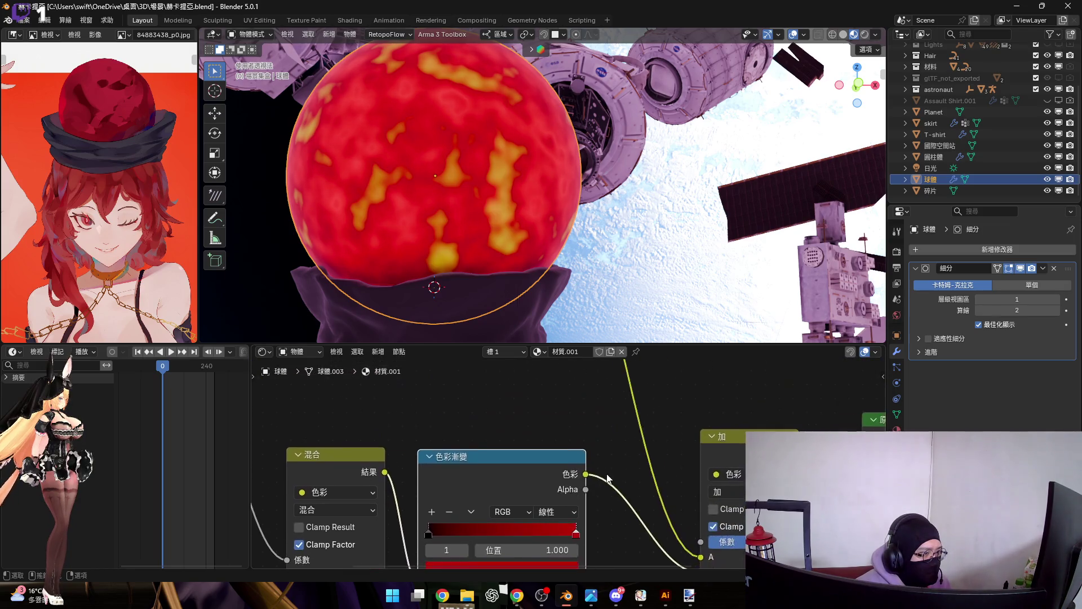
{"action": "key", "text": "ctrl+z"}
{"action": "key", "text": "ctrl+z"}
{"action": "scroll", "coordinate": [590, 430], "scroll_direction": "up", "scroll_amount": 6}
{"action": "scroll", "coordinate": [574, 450], "scroll_direction": "up", "scroll_amount": 1}
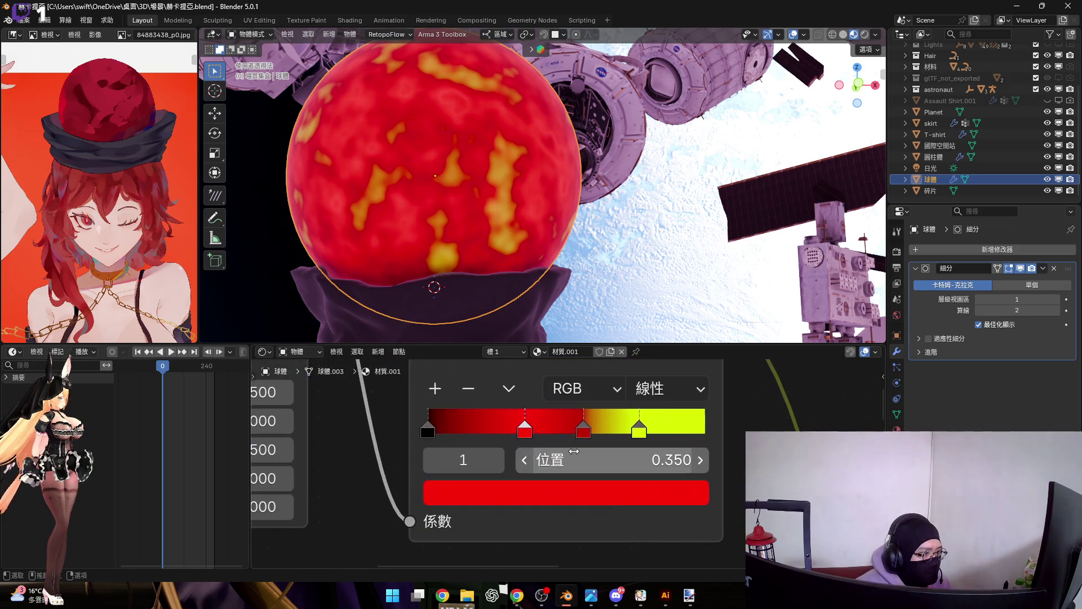
Step: Slide the yellow stop further right and move the first red stop left to 0.200
{"action": "left_click", "coordinate": [468, 389]}
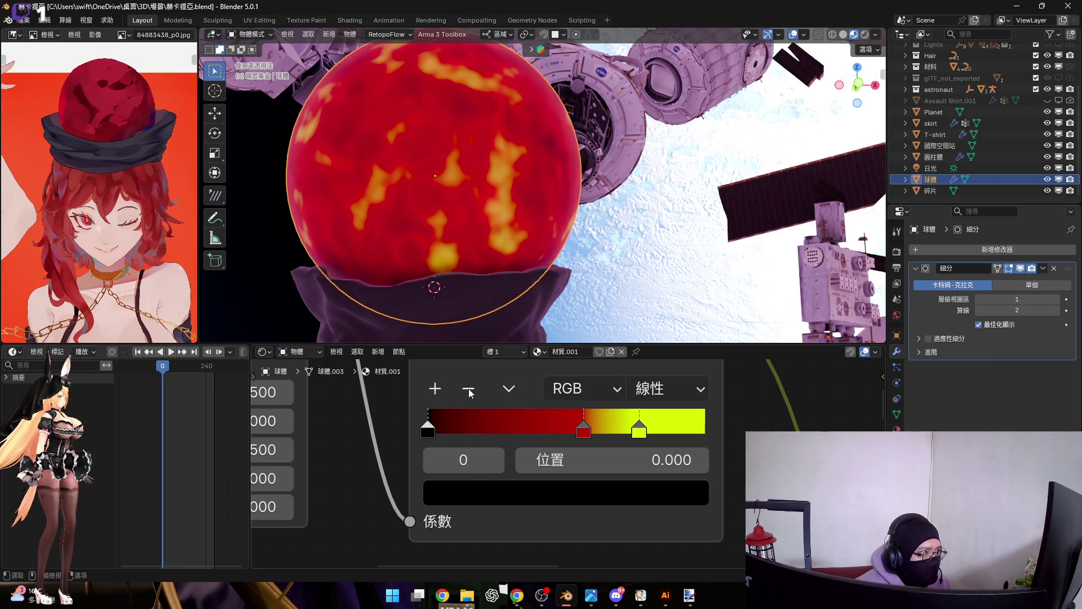
{"action": "key", "text": "ctrl+z"}
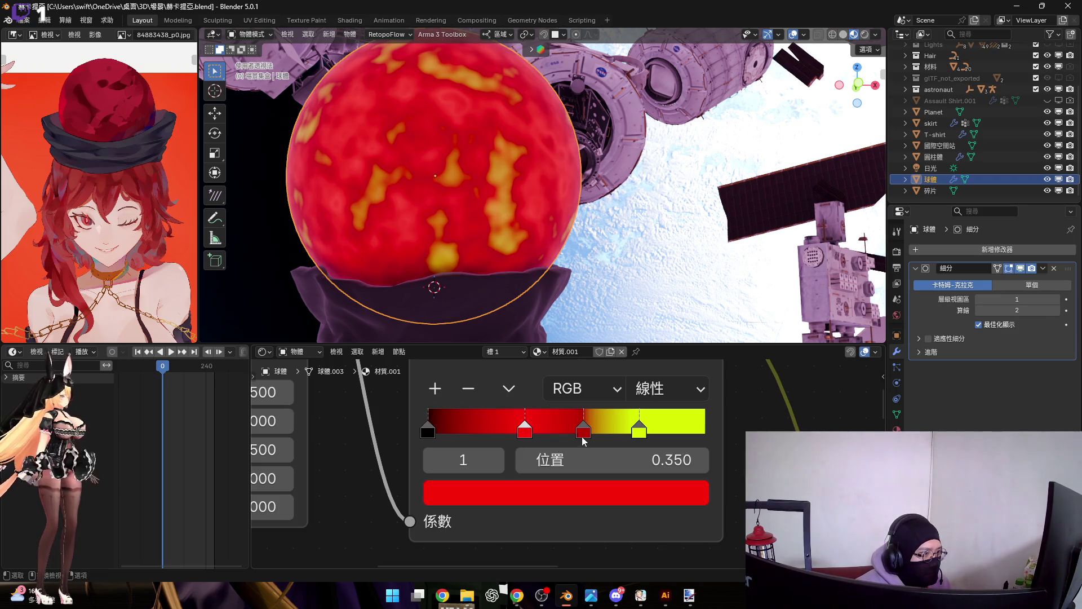
{"action": "mouse_move", "coordinate": [643, 431]}
{"action": "left_mouse_down"}
{"action": "mouse_move", "coordinate": [706, 433]}
{"action": "mouse_move", "coordinate": [681, 438]}
{"action": "left_mouse_up"}
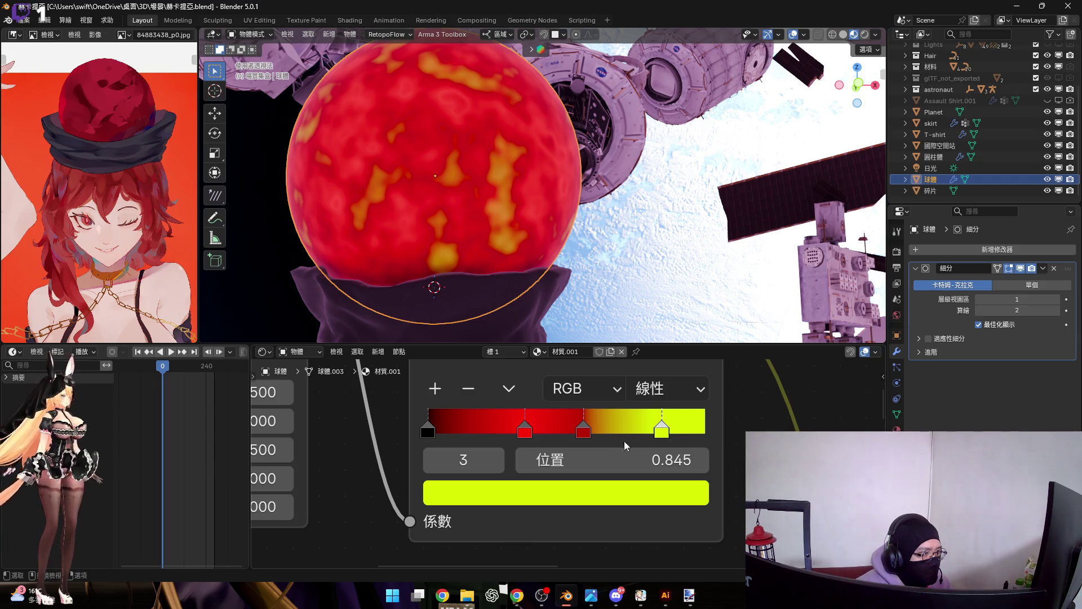
{"action": "mouse_move", "coordinate": [525, 434]}
{"action": "left_mouse_down"}
{"action": "mouse_move", "coordinate": [485, 435]}
{"action": "mouse_move", "coordinate": [603, 435]}
{"action": "mouse_move", "coordinate": [549, 435]}
{"action": "mouse_move", "coordinate": [581, 437]}
{"action": "left_mouse_up"}
Step: Push the black ramp stop right to darken the sphere and raise the Noise Texture detail
{"action": "left_click_drag", "start_coordinate": [430, 435], "coordinate": [541, 438]}
{"action": "middle_click_drag", "start_coordinate": [557, 438], "coordinate": [800, 452]}
{"action": "mouse_move", "coordinate": [496, 443]}
{"action": "left_mouse_down"}
{"action": "mouse_move", "coordinate": [508, 443]}
{"action": "mouse_move", "coordinate": [494, 443]}
{"action": "left_mouse_up"}
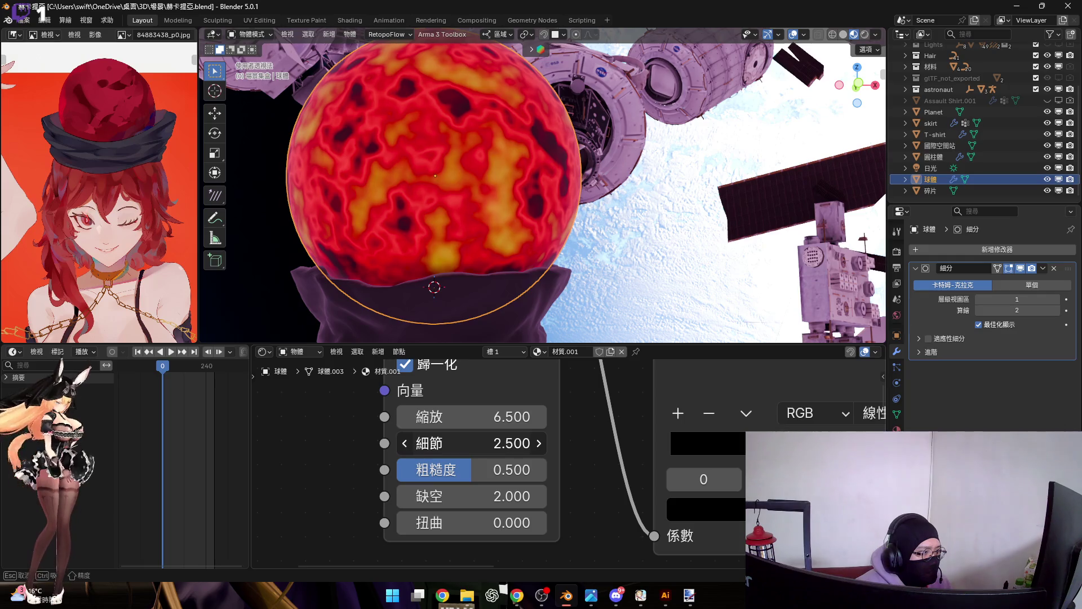
{"action": "scroll", "coordinate": [646, 457], "scroll_direction": "right", "scroll_amount": 5, "text": "ctrl"}
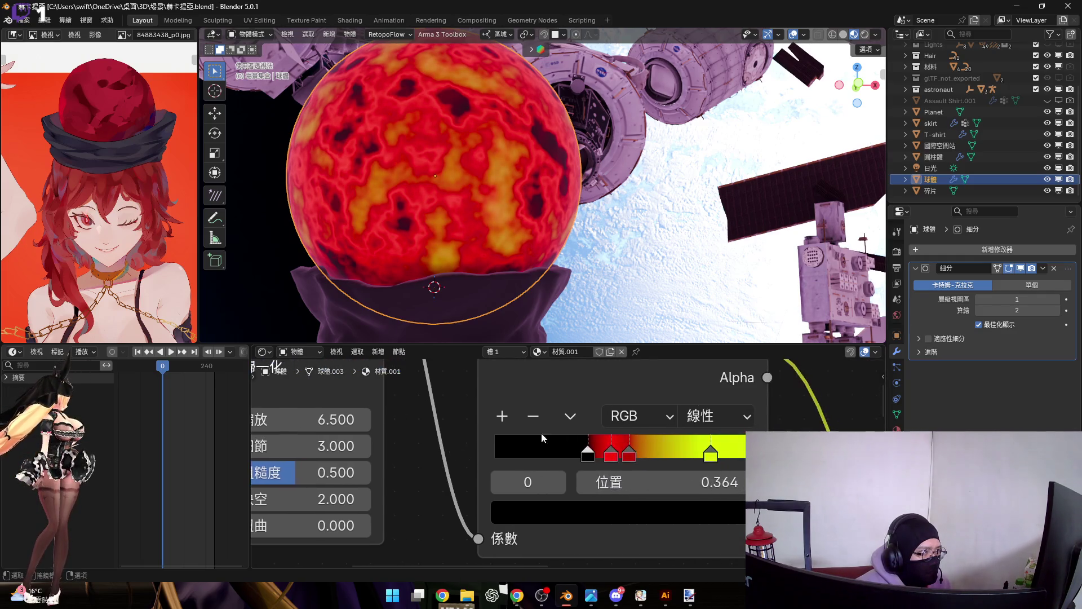
Step: Slide the yellow stop to about 0.8, set ramp interpolation to Ease, and move the black stop to 0.364
{"action": "left_click", "coordinate": [638, 461]}
{"action": "mouse_move", "coordinate": [723, 462]}
{"action": "left_mouse_down"}
{"action": "mouse_move", "coordinate": [666, 463]}
{"action": "mouse_move", "coordinate": [720, 462]}
{"action": "left_mouse_up"}
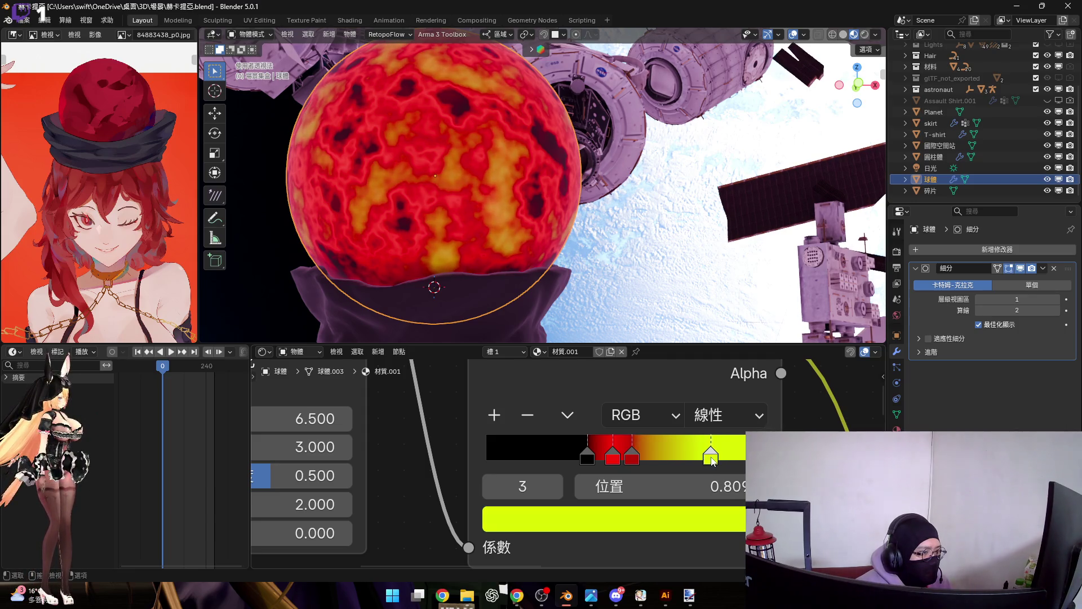
{"action": "left_click", "coordinate": [703, 485]}
{"action": "key", "text": "Escape"}
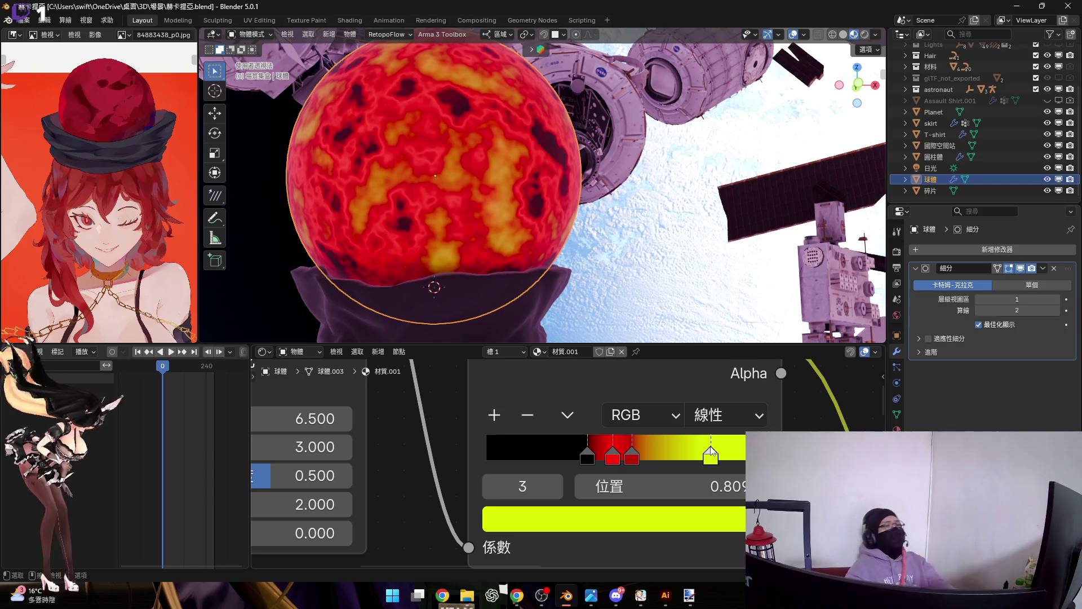
{"action": "left_click", "coordinate": [720, 425]}
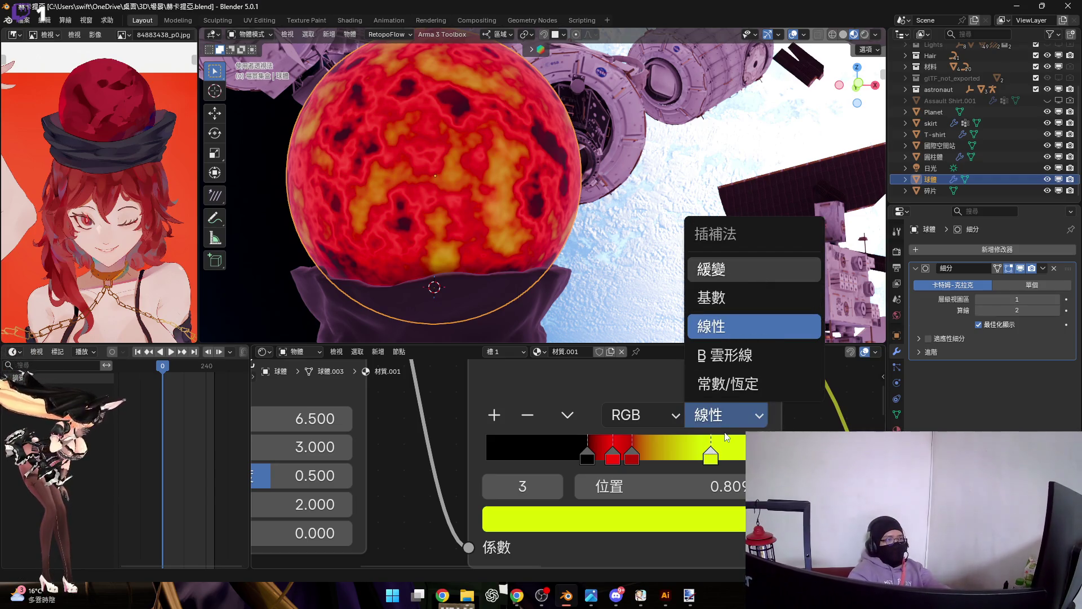
{"action": "left_click", "coordinate": [760, 274]}
{"action": "scroll", "coordinate": [523, 262], "scroll_direction": "up", "scroll_amount": 5}
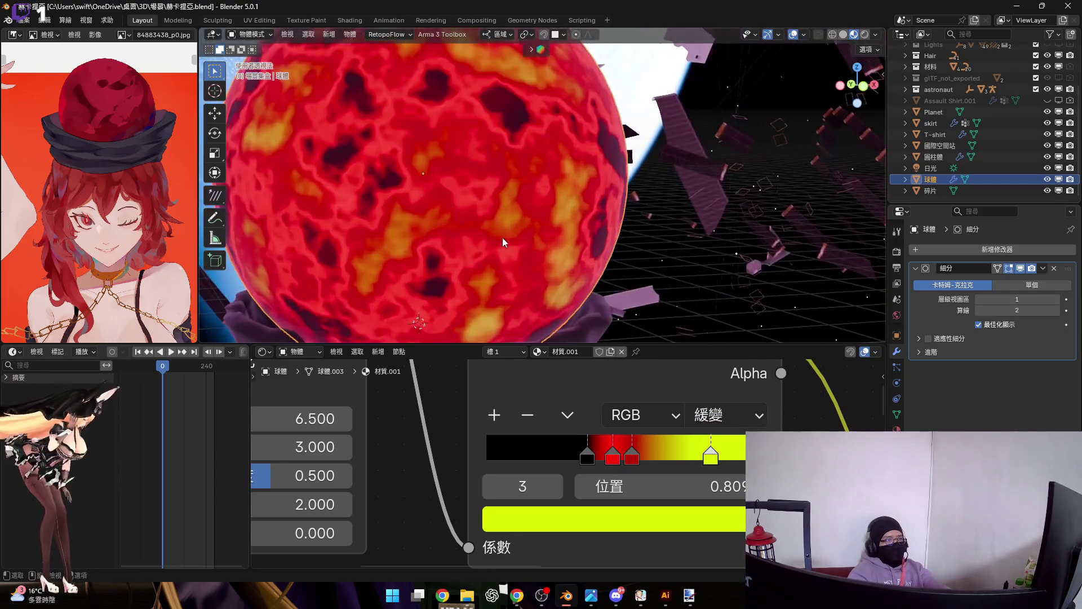
{"action": "mouse_move", "coordinate": [589, 455]}
{"action": "left_mouse_down"}
{"action": "mouse_move", "coordinate": [539, 457]}
{"action": "mouse_move", "coordinate": [604, 471]}
{"action": "mouse_move", "coordinate": [679, 460]}
{"action": "mouse_move", "coordinate": [583, 457]}
{"action": "left_mouse_up"}
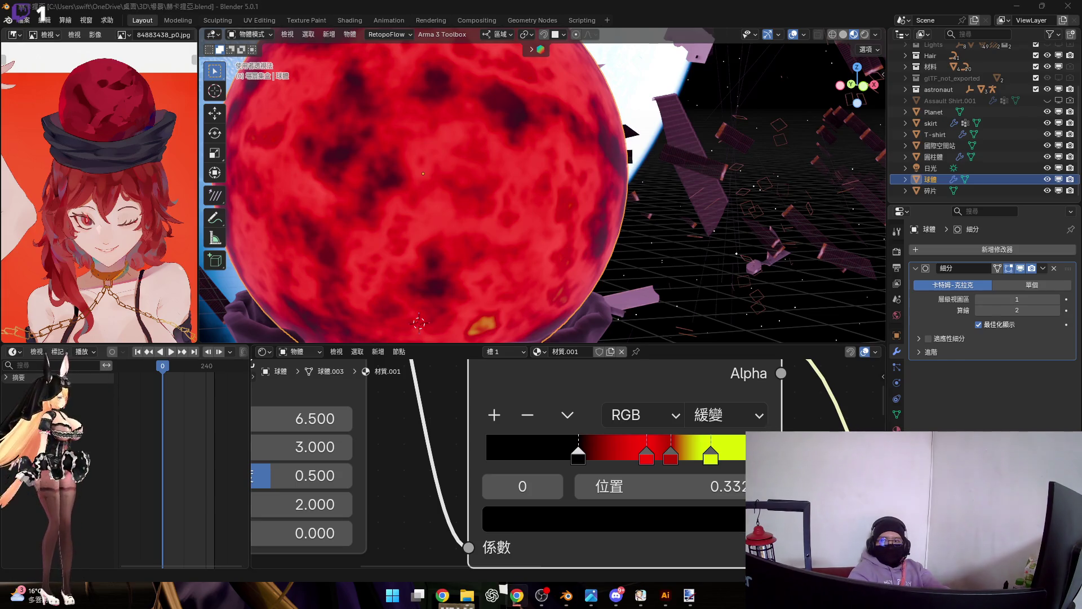
Step: Reposition the two red stops at 0.559 and 0.630 while viewing the sphere against the station
{"action": "middle_click_drag", "start_coordinate": [592, 281], "coordinate": [540, 204]}
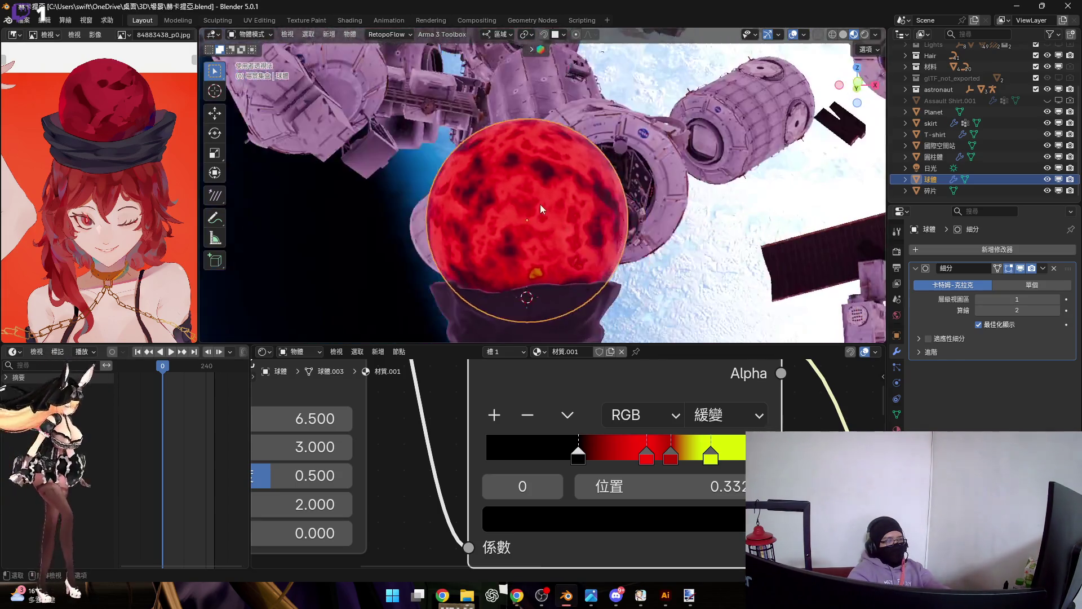
{"action": "scroll", "coordinate": [540, 204], "scroll_direction": "up", "scroll_amount": 3}
{"action": "middle_click_drag", "start_coordinate": [652, 461], "coordinate": [651, 489]}
{"action": "mouse_move", "coordinate": [646, 487]}
{"action": "left_mouse_down"}
{"action": "mouse_move", "coordinate": [581, 486]}
{"action": "mouse_move", "coordinate": [593, 492]}
{"action": "left_mouse_up"}
{"action": "mouse_move", "coordinate": [678, 491]}
{"action": "left_mouse_down"}
{"action": "mouse_move", "coordinate": [663, 492]}
{"action": "mouse_move", "coordinate": [708, 490]}
{"action": "mouse_move", "coordinate": [624, 488]}
{"action": "mouse_move", "coordinate": [646, 488]}
{"action": "left_mouse_up"}
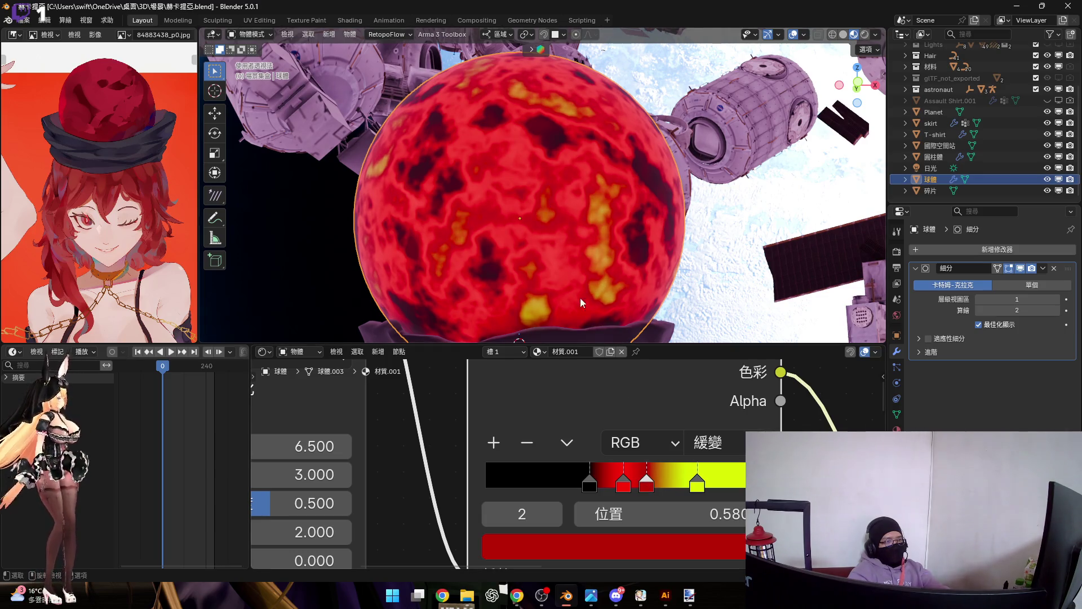
{"action": "scroll", "coordinate": [594, 335], "scroll_direction": "down", "scroll_amount": 3}
Step: In a front orthographic view, lighten the black stop's colour value to 0.077
{"action": "mouse_move", "coordinate": [603, 294]}
{"action": "middle_mouse_down"}
{"action": "mouse_move", "coordinate": [569, 197]}
{"action": "mouse_move", "coordinate": [806, 102]}
{"action": "middle_mouse_up"}
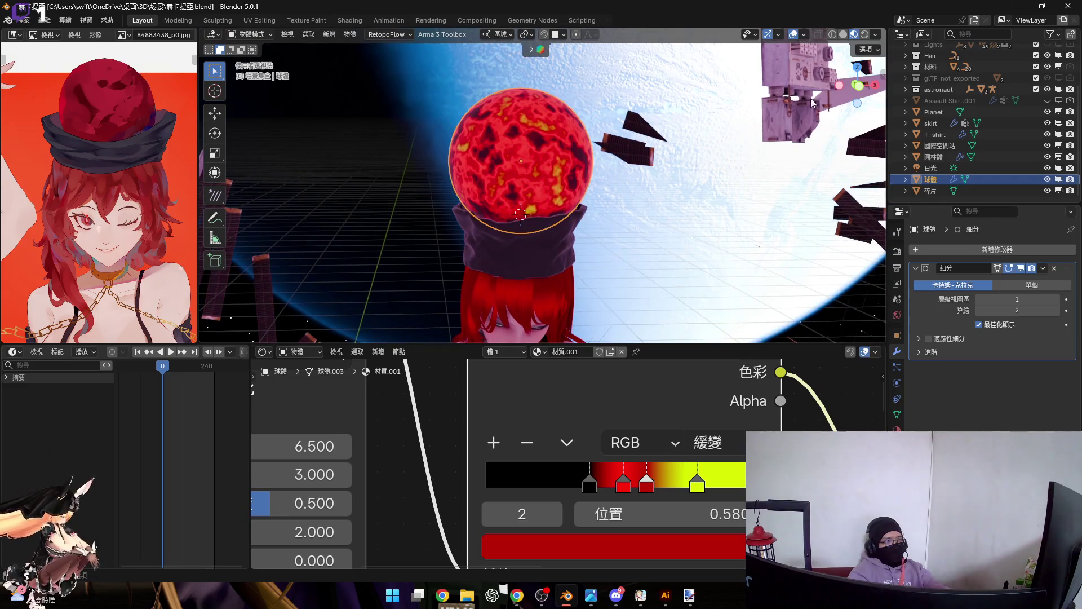
{"action": "left_click", "coordinate": [857, 86]}
{"action": "scroll", "coordinate": [540, 212], "scroll_direction": "up", "scroll_amount": 5}
{"action": "scroll", "coordinate": [573, 312], "scroll_direction": "down", "scroll_amount": 2}
{"action": "middle_click_drag", "start_coordinate": [599, 208], "coordinate": [584, 271], "text": "shift"}
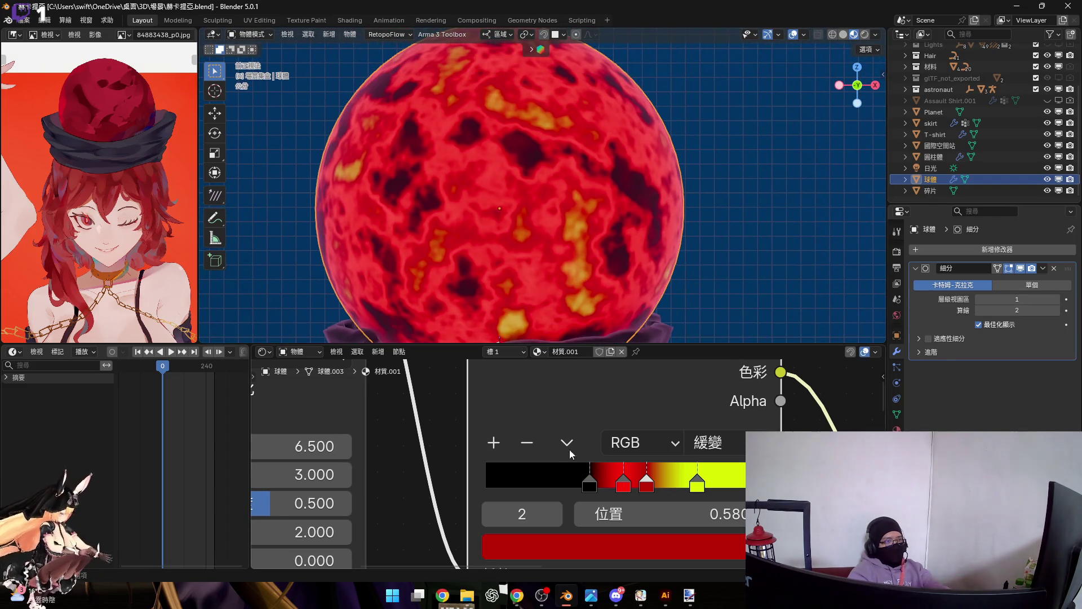
{"action": "left_click", "coordinate": [589, 484]}
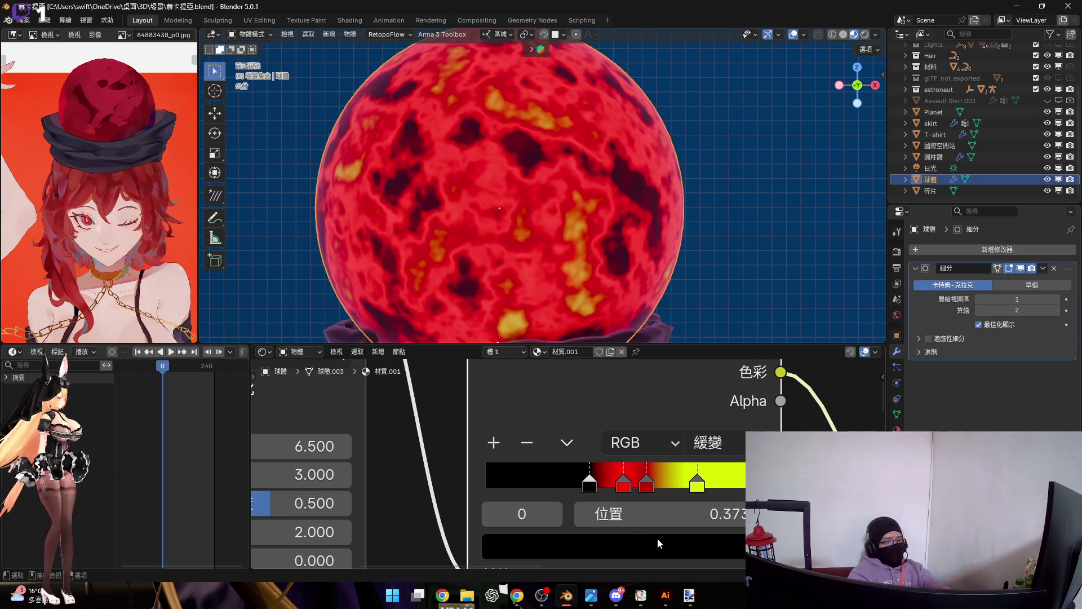
{"action": "left_click", "coordinate": [657, 538]}
{"action": "mouse_move", "coordinate": [719, 291]}
{"action": "left_mouse_down"}
{"action": "mouse_move", "coordinate": [719, 241]}
{"action": "mouse_move", "coordinate": [719, 296]}
{"action": "left_mouse_up"}
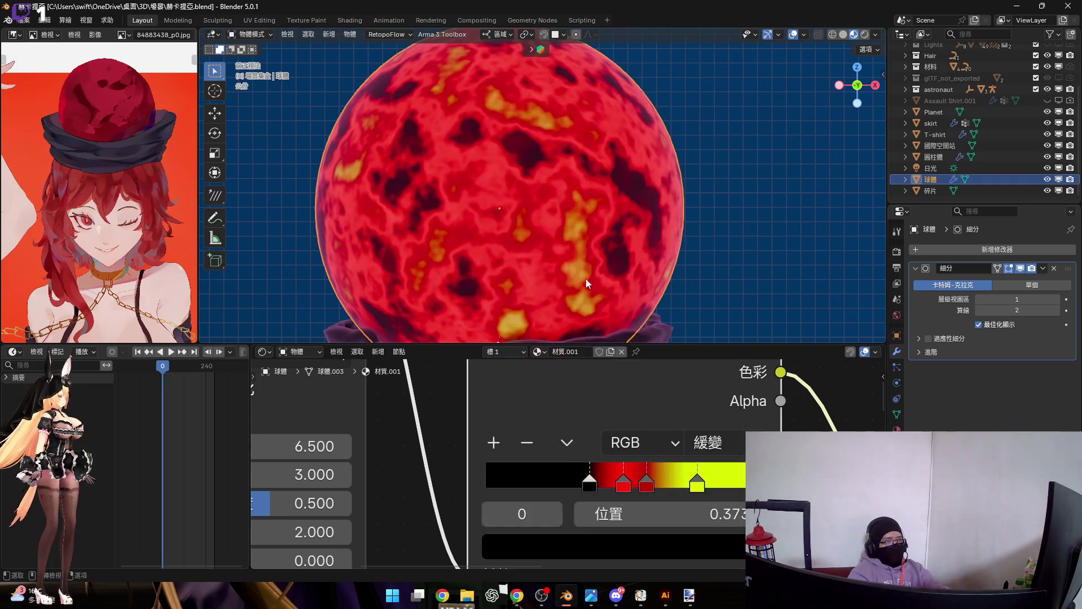
{"action": "scroll", "coordinate": [563, 479], "scroll_direction": "down", "scroll_amount": 8}
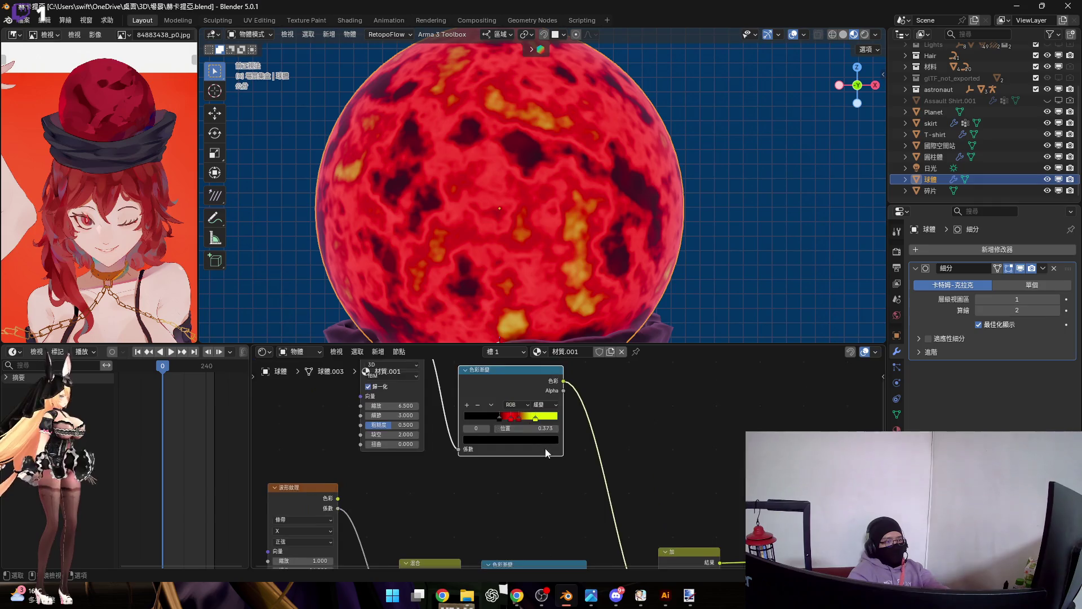
Step: Try raising the Add factor and relinking into base colour, then cancel and undo both changes
{"action": "middle_click_drag", "start_coordinate": [573, 523], "coordinate": [568, 486]}
{"action": "scroll", "coordinate": [691, 460], "scroll_direction": "up", "scroll_amount": 2}
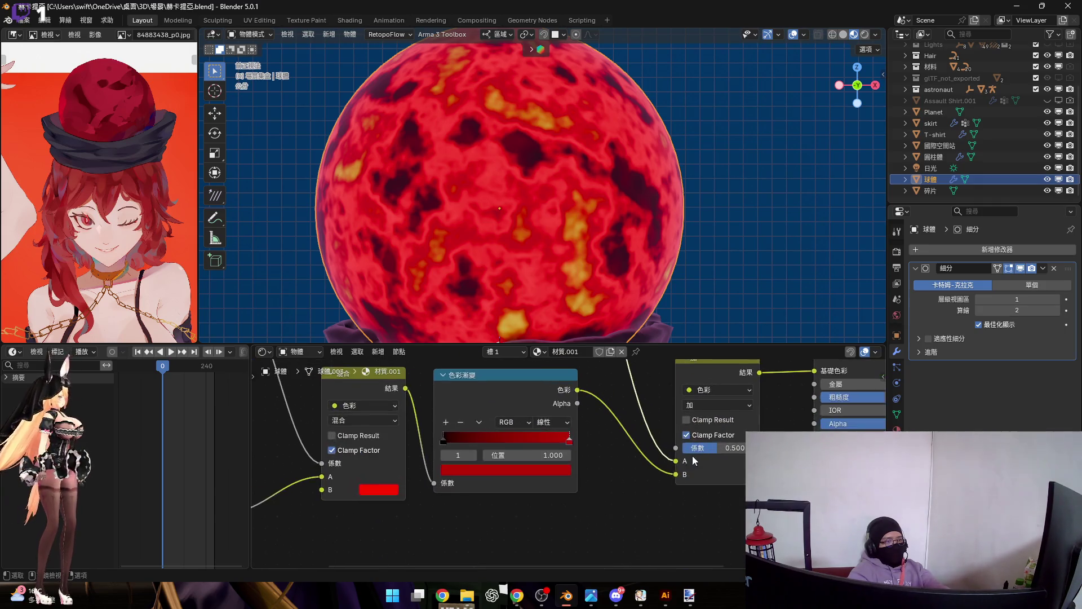
{"action": "mouse_move", "coordinate": [713, 448]}
{"action": "left_mouse_down"}
{"action": "mouse_move", "coordinate": [738, 448]}
{"action": "mouse_move", "coordinate": [686, 447]}
{"action": "left_mouse_up"}
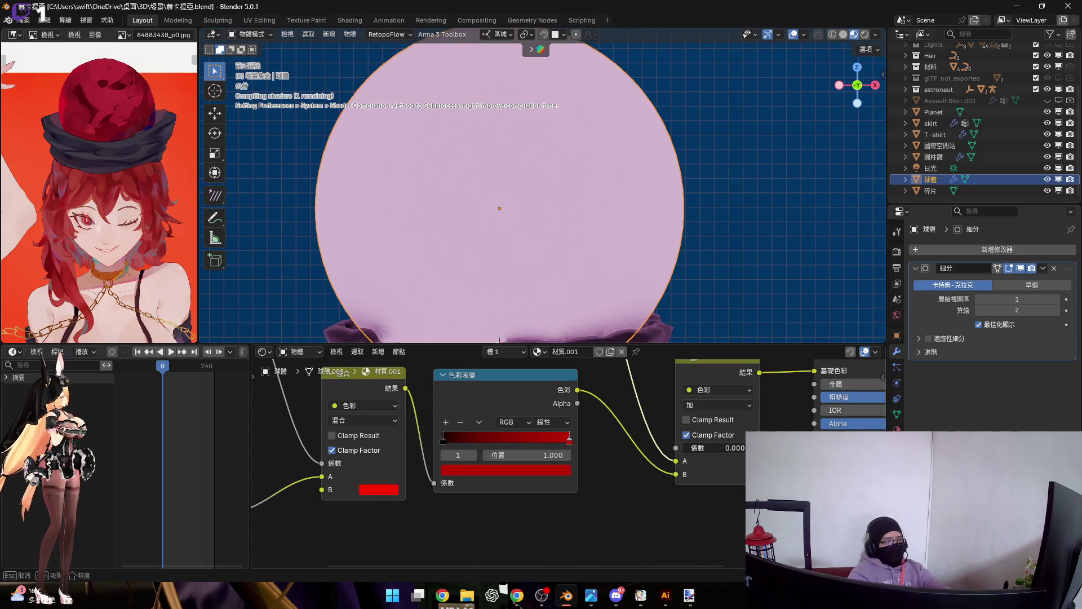
{"action": "key", "text": "Escape"}
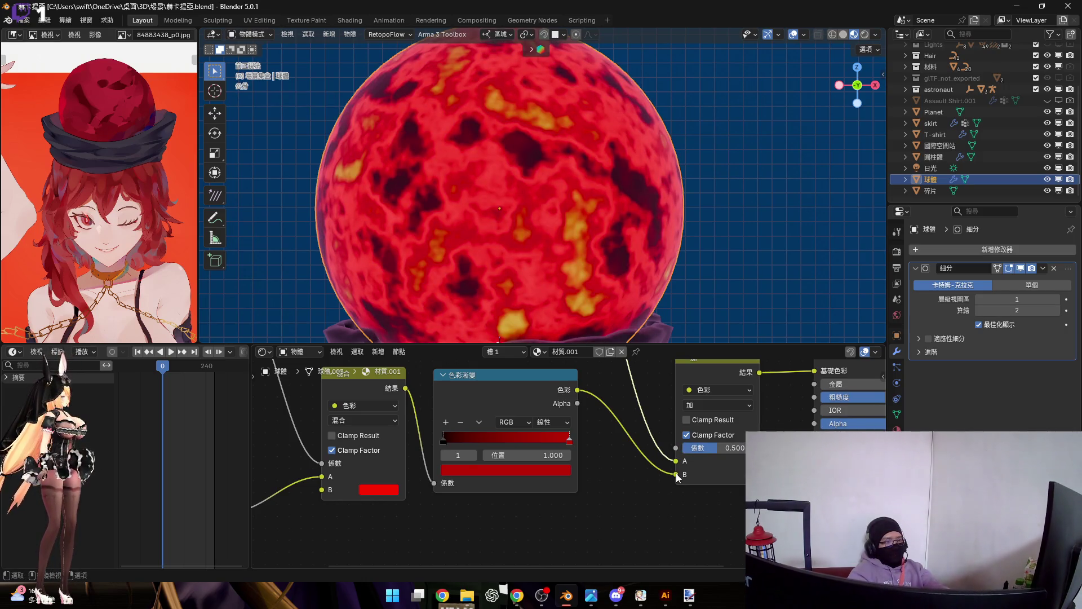
{"action": "mouse_move", "coordinate": [675, 462]}
{"action": "left_mouse_down"}
{"action": "mouse_move", "coordinate": [693, 395]}
{"action": "mouse_move", "coordinate": [801, 372]}
{"action": "mouse_move", "coordinate": [813, 412]}
{"action": "mouse_move", "coordinate": [799, 412]}
{"action": "left_mouse_up"}
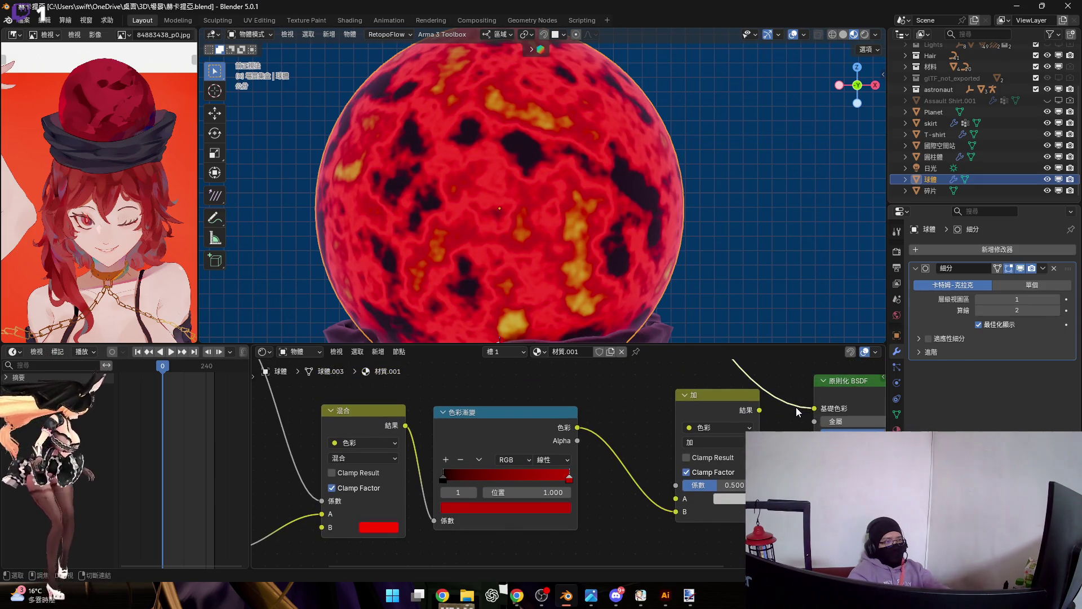
{"action": "key", "text": "ctrl+z"}
Step: Disconnect the Add node's A input and connect the Color Ramp output to its B input
{"action": "mouse_move", "coordinate": [391, 470]}
{"action": "middle_mouse_down"}
{"action": "mouse_move", "coordinate": [556, 457]}
{"action": "mouse_move", "coordinate": [560, 446]}
{"action": "mouse_move", "coordinate": [574, 487]}
{"action": "middle_mouse_up"}
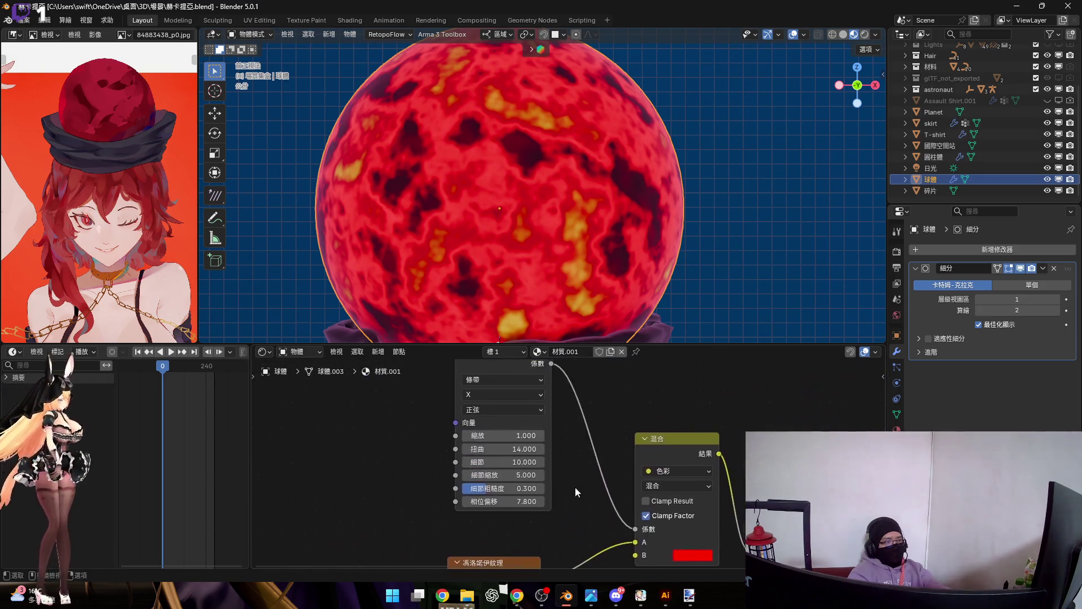
{"action": "scroll", "coordinate": [478, 429], "scroll_direction": "up", "scroll_amount": 3}
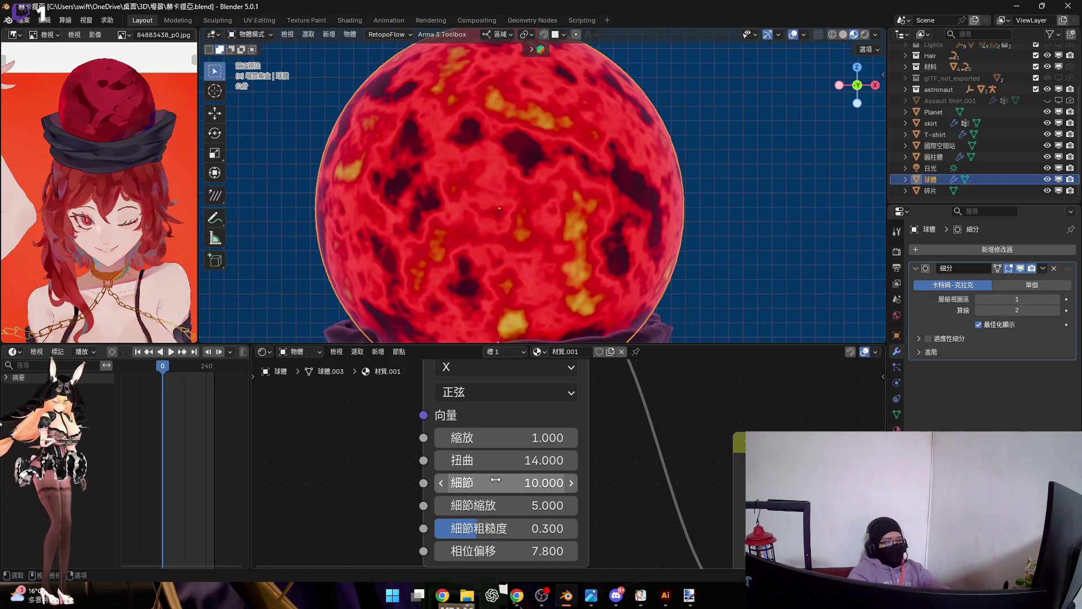
{"action": "scroll", "coordinate": [492, 482], "scroll_direction": "down", "scroll_amount": 2}
{"action": "scroll", "coordinate": [638, 441], "scroll_direction": "up", "scroll_amount": 2}
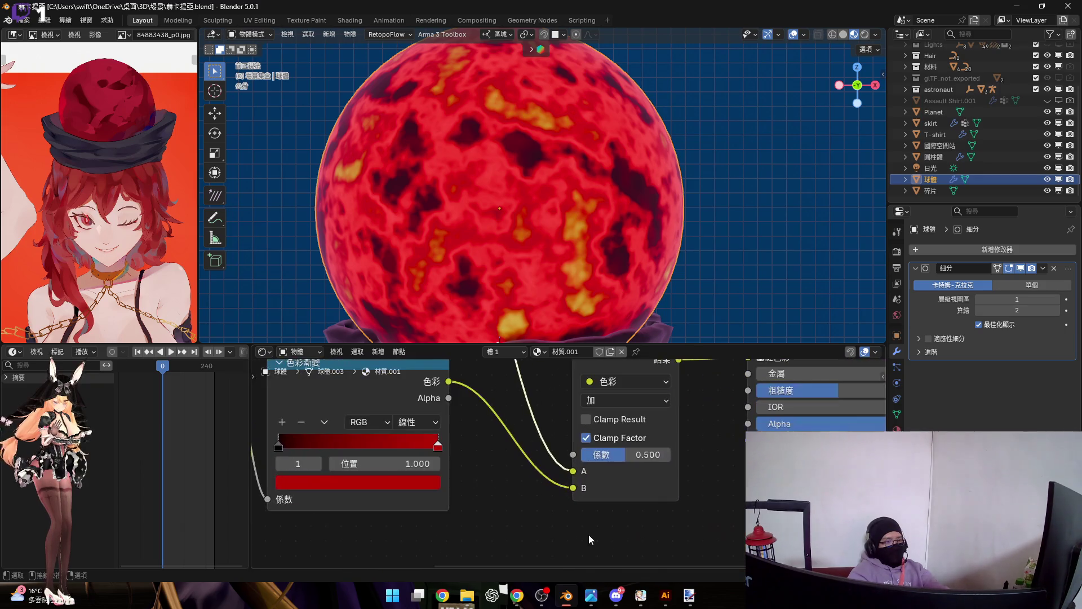
{"action": "left_click_drag", "start_coordinate": [573, 471], "coordinate": [537, 456]}
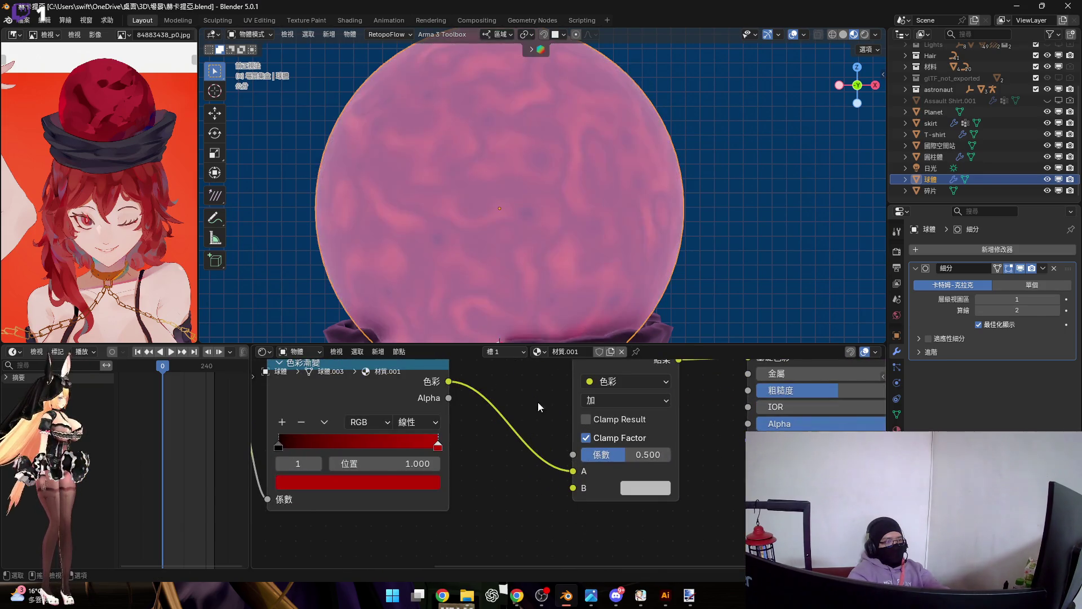
{"action": "scroll", "coordinate": [541, 429], "scroll_direction": "down", "scroll_amount": 5}
{"action": "mouse_move", "coordinate": [542, 403]}
{"action": "left_mouse_down"}
{"action": "mouse_move", "coordinate": [606, 555]}
{"action": "mouse_move", "coordinate": [615, 528]}
{"action": "left_mouse_up"}
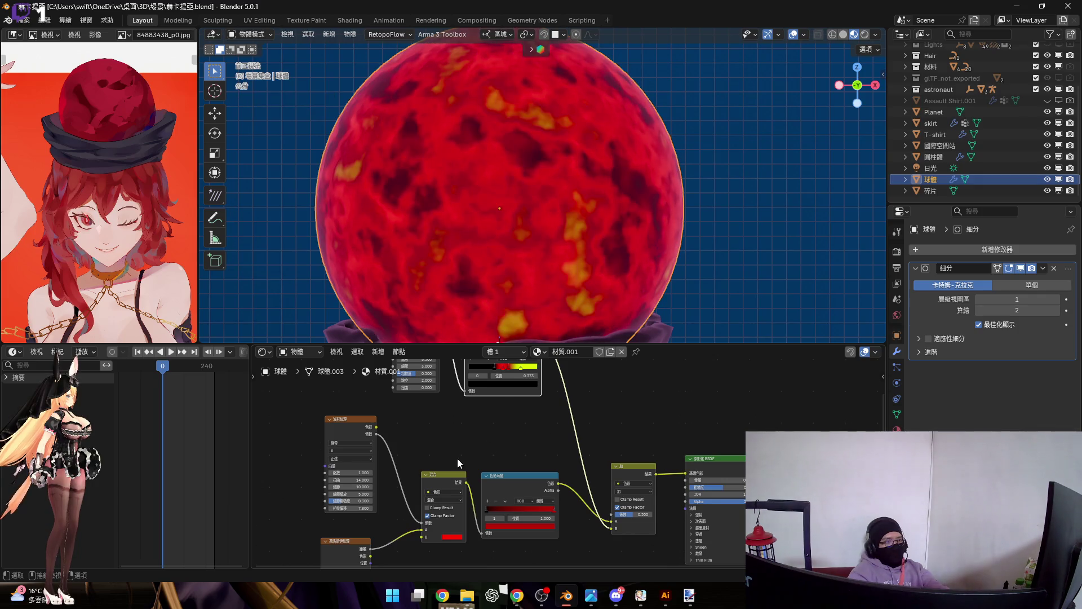
{"action": "scroll", "coordinate": [463, 464], "scroll_direction": "up", "scroll_amount": 6}
Step: Set the Wave Texture scale to 2 and distortion to 20
{"action": "mouse_move", "coordinate": [520, 427]}
{"action": "left_mouse_down"}
{"action": "mouse_move", "coordinate": [557, 427]}
{"action": "mouse_move", "coordinate": [519, 427]}
{"action": "mouse_move", "coordinate": [545, 426]}
{"action": "left_mouse_up"}
{"action": "key", "text": "Escape"}
{"action": "key", "text": "Escape"}
{"action": "mouse_move", "coordinate": [490, 398]}
{"action": "left_mouse_down"}
{"action": "mouse_move", "coordinate": [513, 398]}
{"action": "mouse_move", "coordinate": [501, 398]}
{"action": "left_mouse_up"}
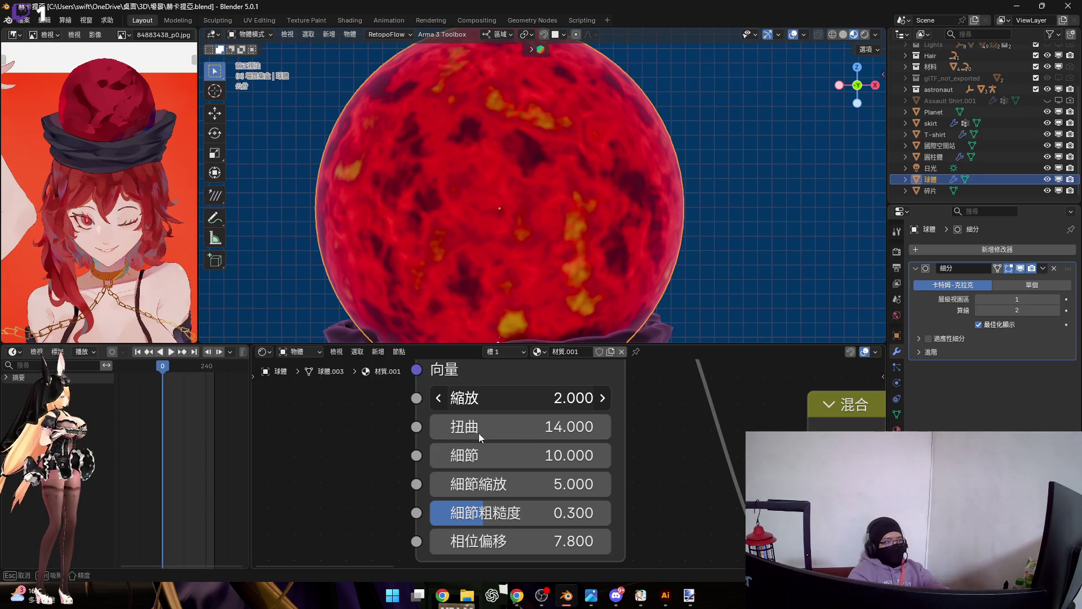
{"action": "mouse_move", "coordinate": [543, 438]}
{"action": "left_mouse_down"}
{"action": "mouse_move", "coordinate": [612, 426]}
{"action": "mouse_move", "coordinate": [515, 435]}
{"action": "left_mouse_up"}
{"action": "left_click", "coordinate": [515, 435]}
{"action": "type", "text": "20"}
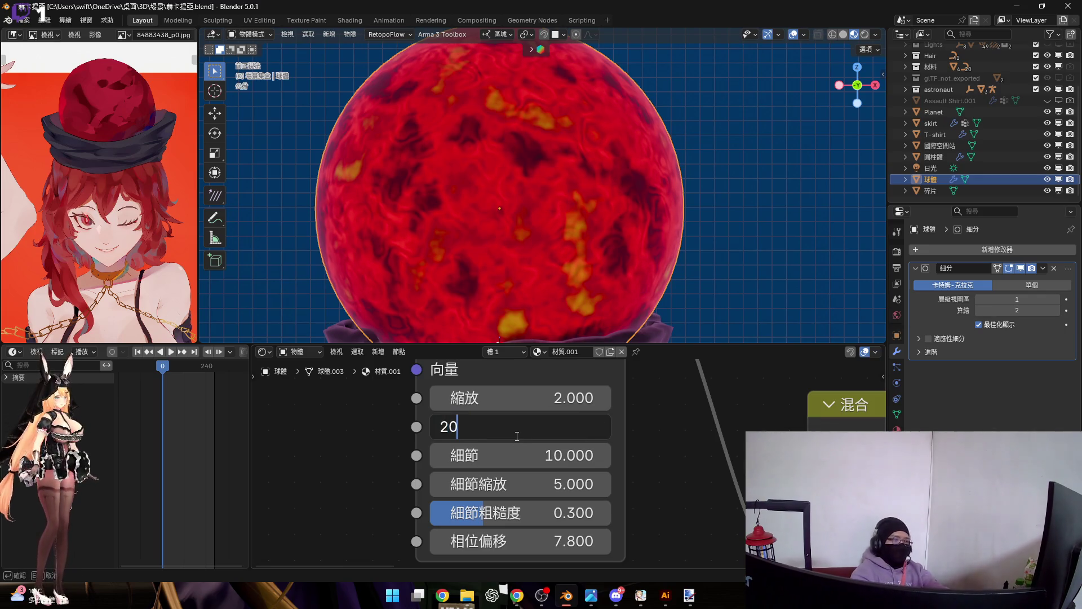
{"action": "key", "text": "Return"}
Step: Move the existing B link onto the Add node's A input and reconnect the Color Ramp to B
{"action": "mouse_move", "coordinate": [442, 180]}
{"action": "middle_mouse_down", "text": "shift"}
{"action": "mouse_move", "coordinate": [490, 153]}
{"action": "mouse_move", "coordinate": [501, 159]}
{"action": "mouse_move", "coordinate": [475, 150]}
{"action": "middle_mouse_up", "text": "shift"}
{"action": "scroll", "coordinate": [489, 153], "scroll_direction": "down", "scroll_amount": 4}
{"action": "scroll", "coordinate": [475, 151], "scroll_direction": "up", "scroll_amount": 4}
{"action": "scroll", "coordinate": [627, 441], "scroll_direction": "down", "scroll_amount": 4}
{"action": "mouse_move", "coordinate": [628, 441]}
{"action": "middle_mouse_down"}
{"action": "mouse_move", "coordinate": [417, 468]}
{"action": "mouse_move", "coordinate": [555, 446]}
{"action": "mouse_move", "coordinate": [609, 475]}
{"action": "middle_mouse_up"}
{"action": "scroll", "coordinate": [609, 475], "scroll_direction": "up", "scroll_amount": 4}
{"action": "left_click_drag", "start_coordinate": [500, 532], "coordinate": [501, 505]}
{"action": "scroll", "coordinate": [474, 439], "scroll_direction": "down", "scroll_amount": 4}
{"action": "middle_click_drag", "start_coordinate": [473, 429], "coordinate": [473, 439]}
{"action": "scroll", "coordinate": [473, 439], "scroll_direction": "up", "scroll_amount": 3}
{"action": "mouse_move", "coordinate": [429, 460]}
{"action": "left_mouse_down"}
{"action": "mouse_move", "coordinate": [526, 551]}
{"action": "mouse_move", "coordinate": [547, 508]}
{"action": "mouse_move", "coordinate": [600, 495]}
{"action": "left_mouse_up"}
Step: Link the top Color Ramp into the Add node's B input and collapse the lower editors
{"action": "scroll", "coordinate": [522, 167], "scroll_direction": "up", "scroll_amount": 6}
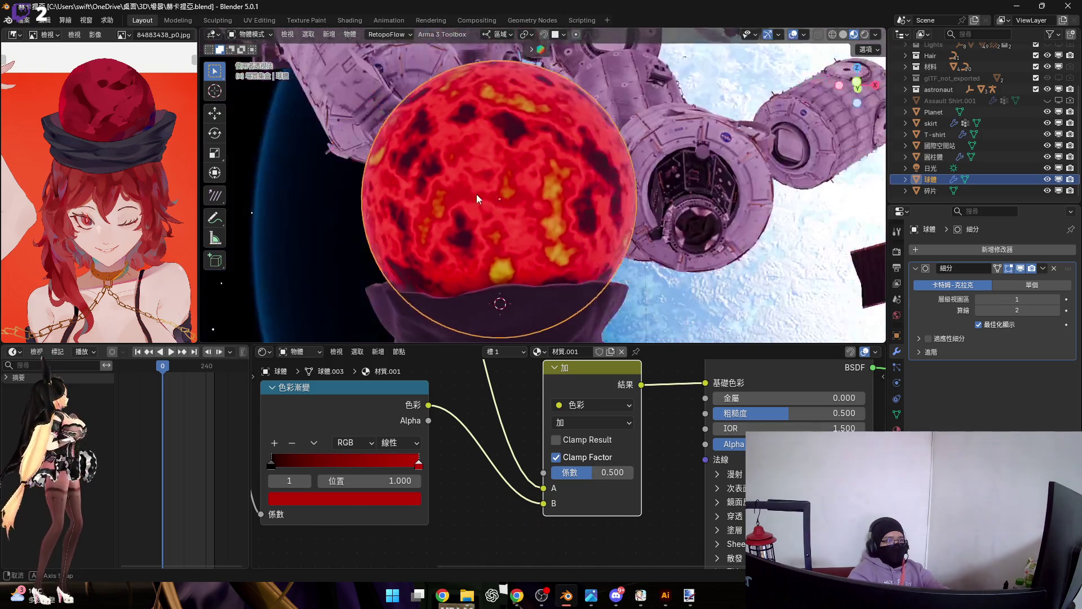
{"action": "scroll", "coordinate": [534, 198], "scroll_direction": "down", "scroll_amount": 3}
{"action": "left_click_drag", "start_coordinate": [543, 503], "coordinate": [509, 391]}
{"action": "middle_click_drag", "start_coordinate": [488, 504], "coordinate": [513, 437]}
{"action": "scroll", "coordinate": [513, 437], "scroll_direction": "down", "scroll_amount": 2}
{"action": "mouse_move", "coordinate": [459, 369]}
{"action": "left_mouse_down"}
{"action": "mouse_move", "coordinate": [536, 558]}
{"action": "mouse_move", "coordinate": [543, 536]}
{"action": "left_mouse_up"}
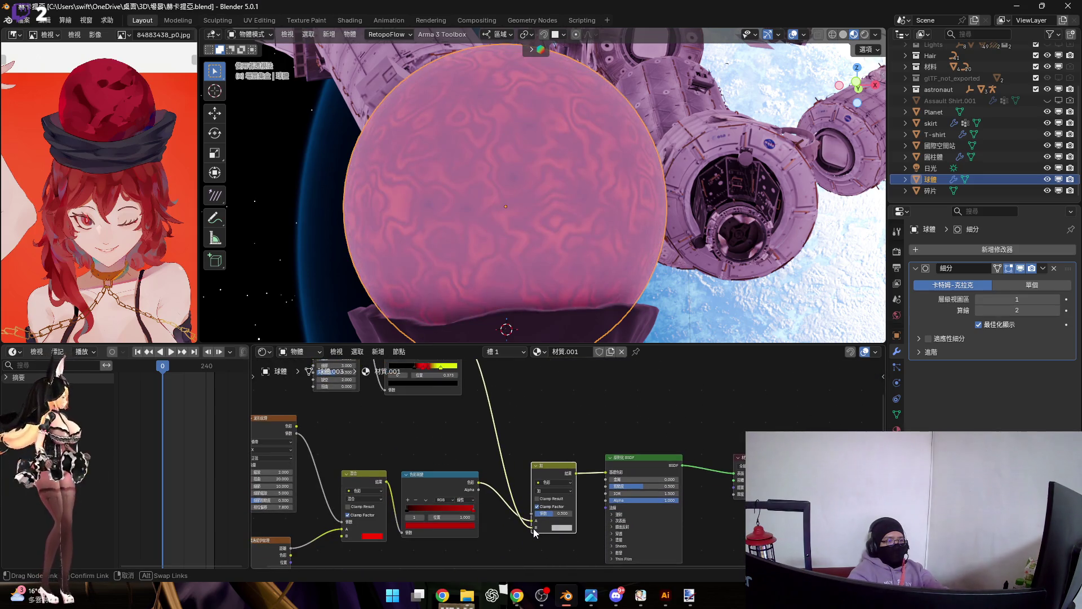
{"action": "left_click_drag", "start_coordinate": [651, 475], "coordinate": [677, 381]}
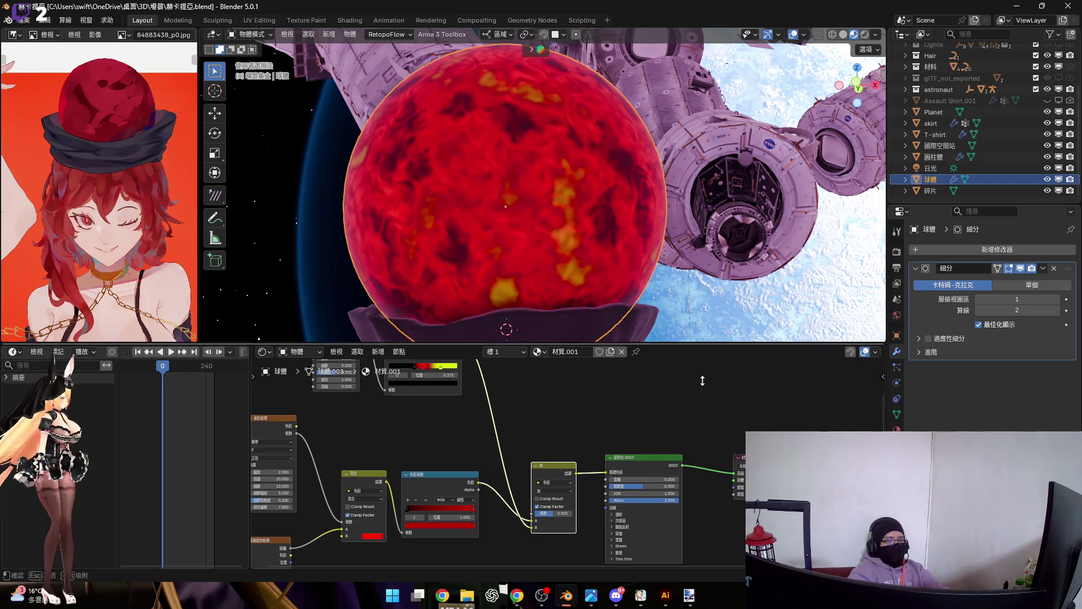
{"action": "left_click_drag", "start_coordinate": [701, 345], "coordinate": [701, 555]}
{"action": "key", "text": "shift+f"}
Step: Fly toward the girl, switch to the scene camera view and hide the viewport overlays
{"action": "key", "text": "s"}
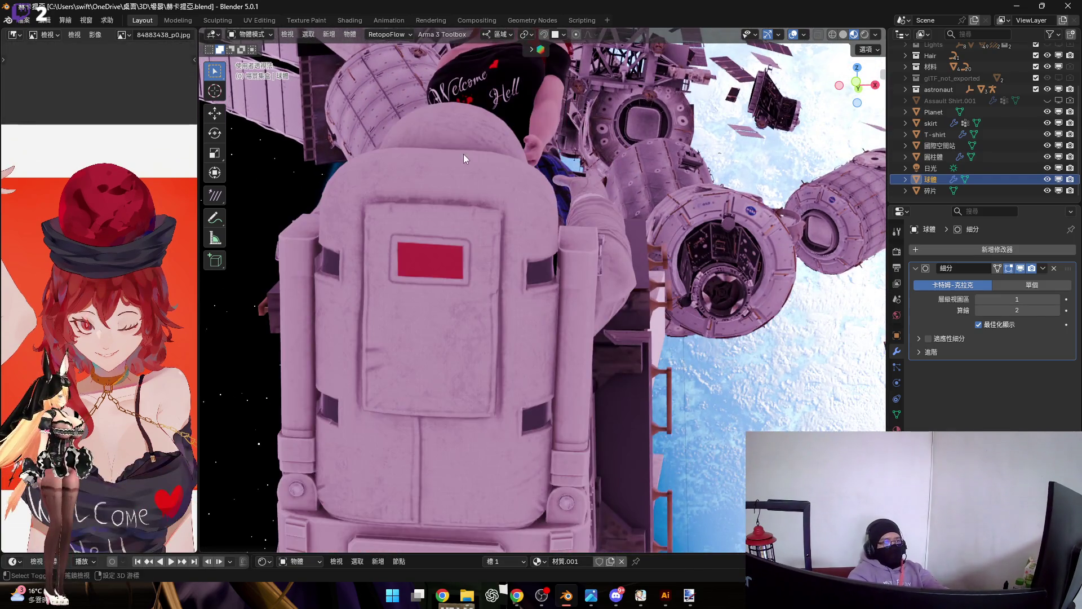
{"action": "key", "text": "w"}
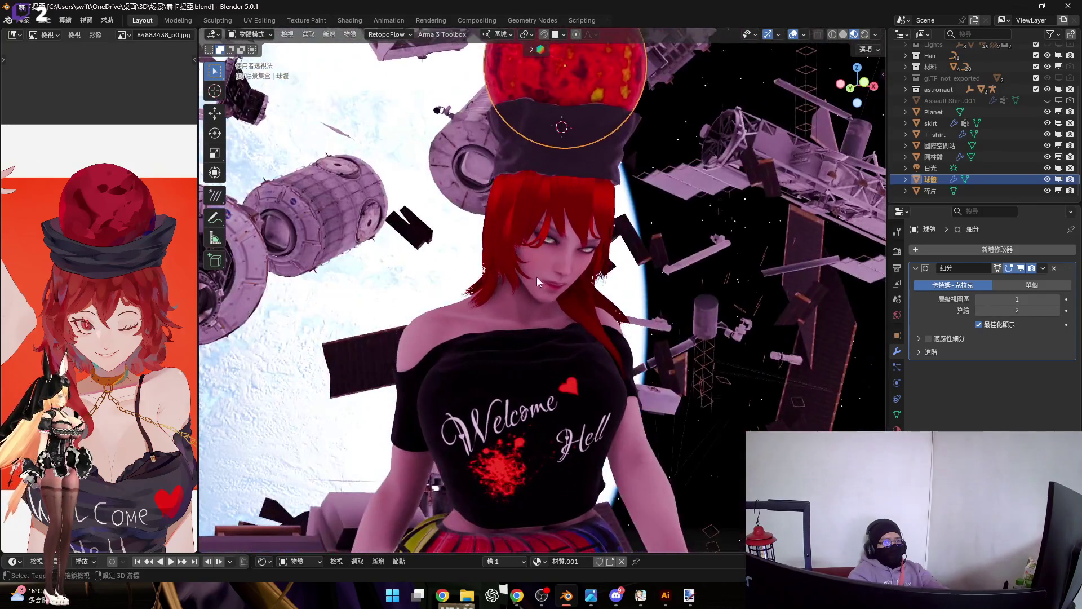
{"action": "left_click", "coordinate": [528, 241]}
{"action": "key", "text": "KP_0"}
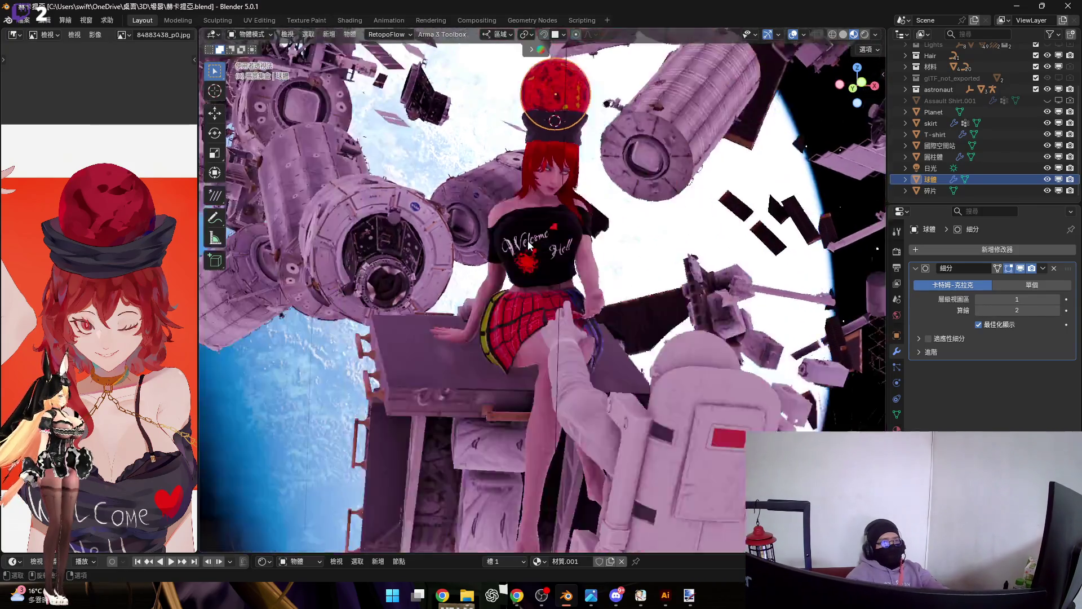
{"action": "left_click", "coordinate": [798, 36]}
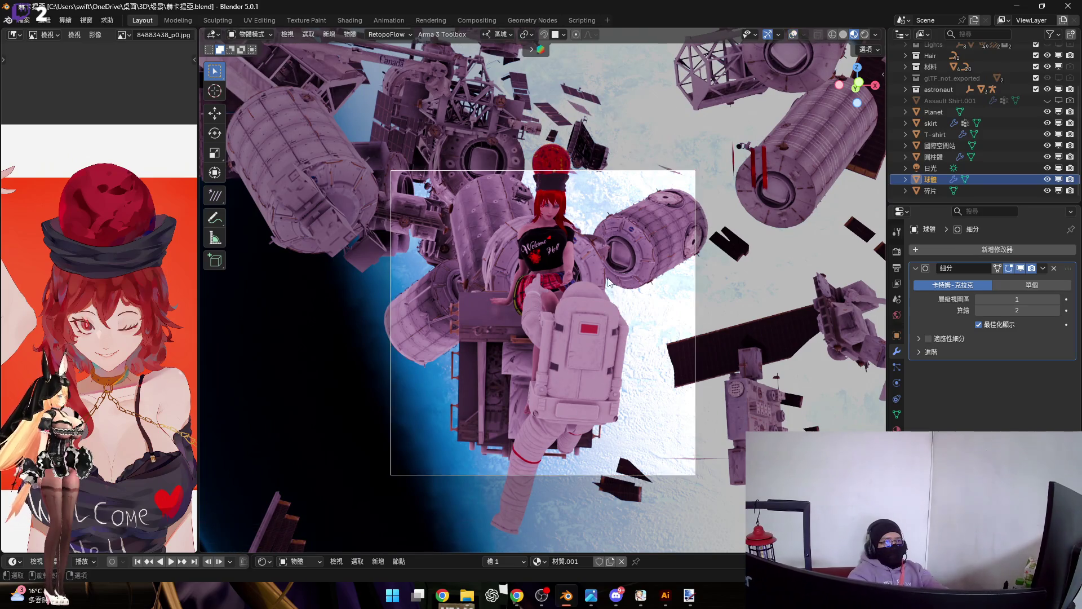
Step: Walk the camera closer to the girl and astronaut and enable camera locking in the sidebar
{"action": "key", "text": "shift+grave"}
{"action": "key", "text": "w"}
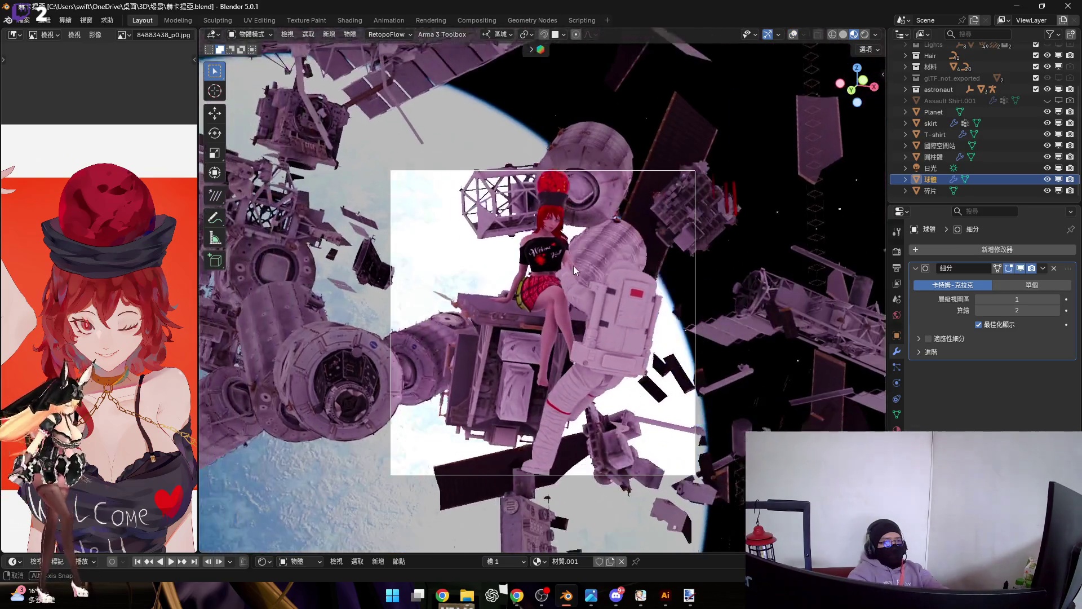
{"action": "left_click", "coordinate": [541, 252]}
{"action": "key", "text": "n"}
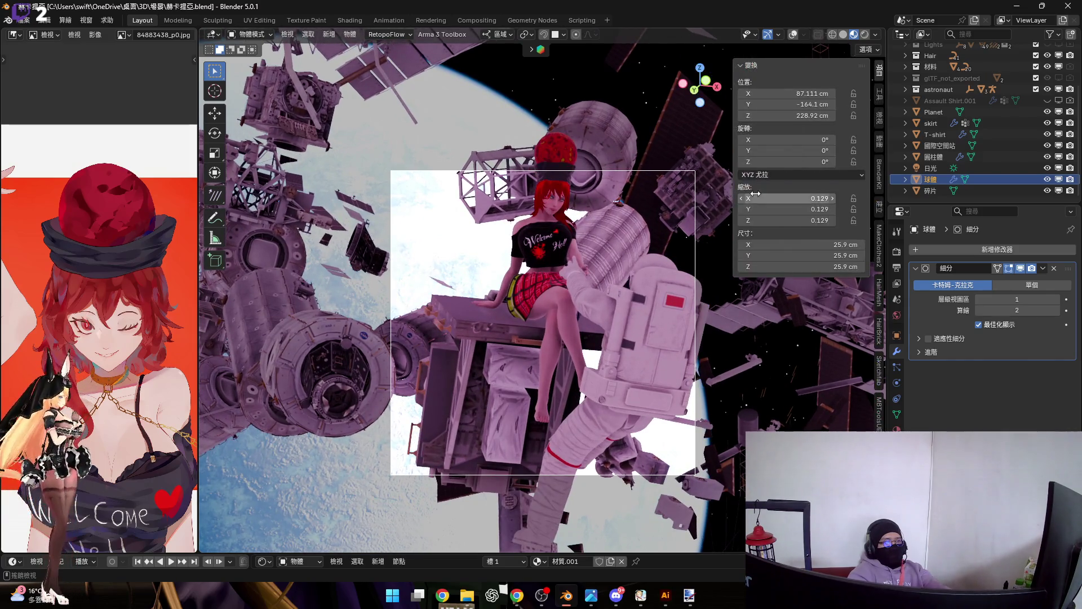
{"action": "left_click", "coordinate": [882, 115]}
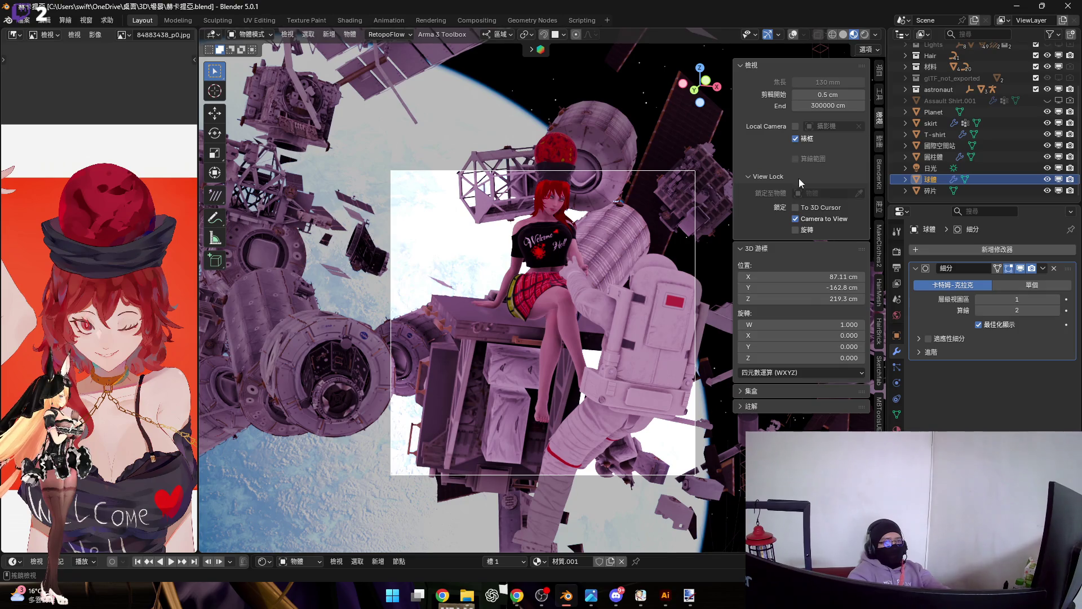
{"action": "key", "text": "n"}
{"action": "key", "text": "Home"}
Step: Walk and orbit the camera to reframe the shot on the girl and astronaut
{"action": "key", "text": "shift+grave"}
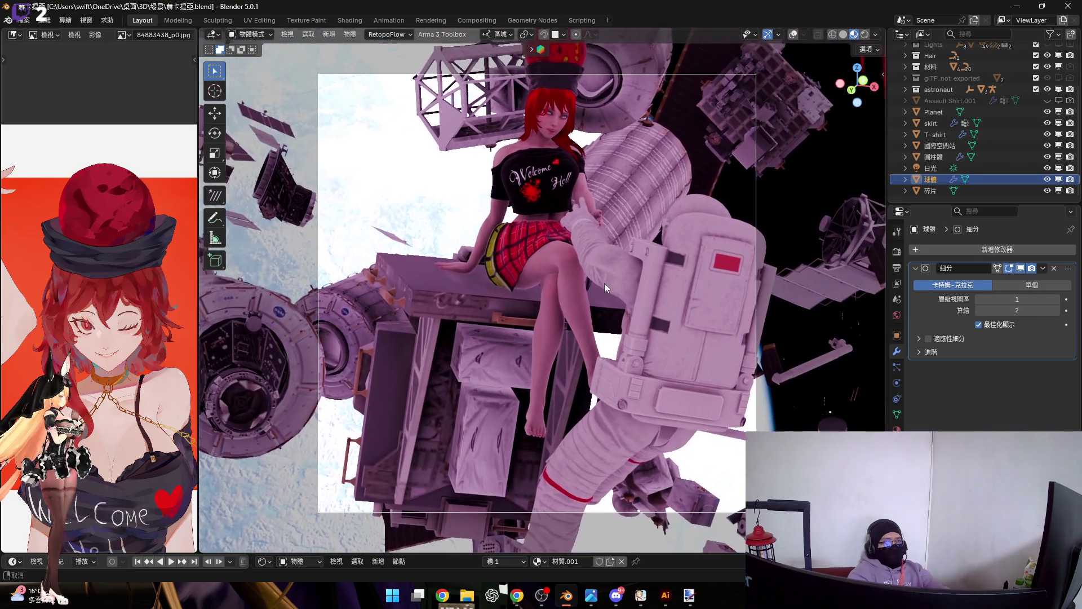
{"action": "left_click", "coordinate": [605, 281]}
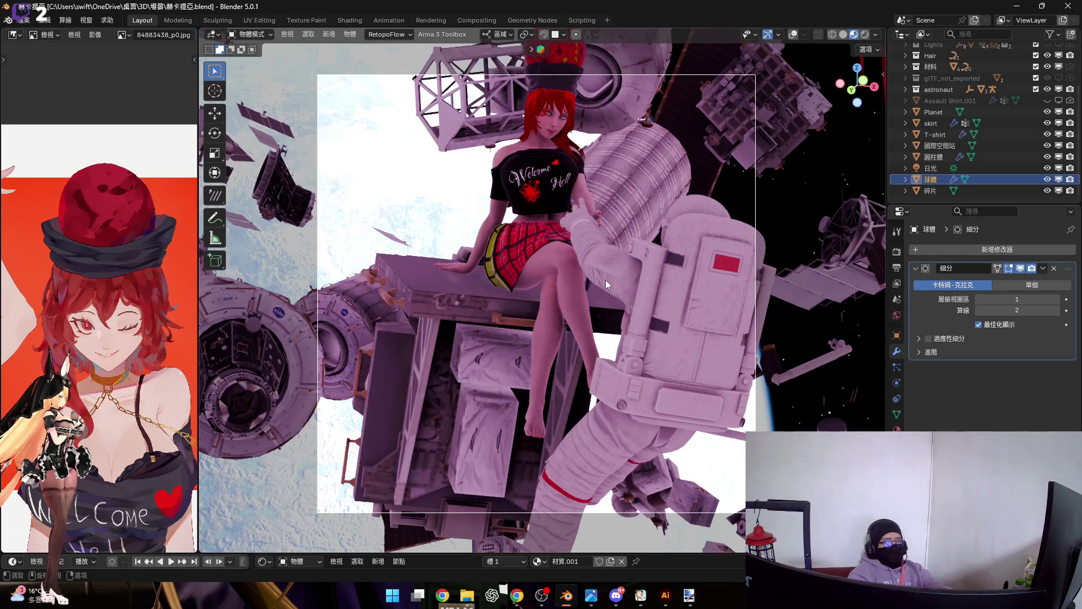
{"action": "key", "text": "n"}
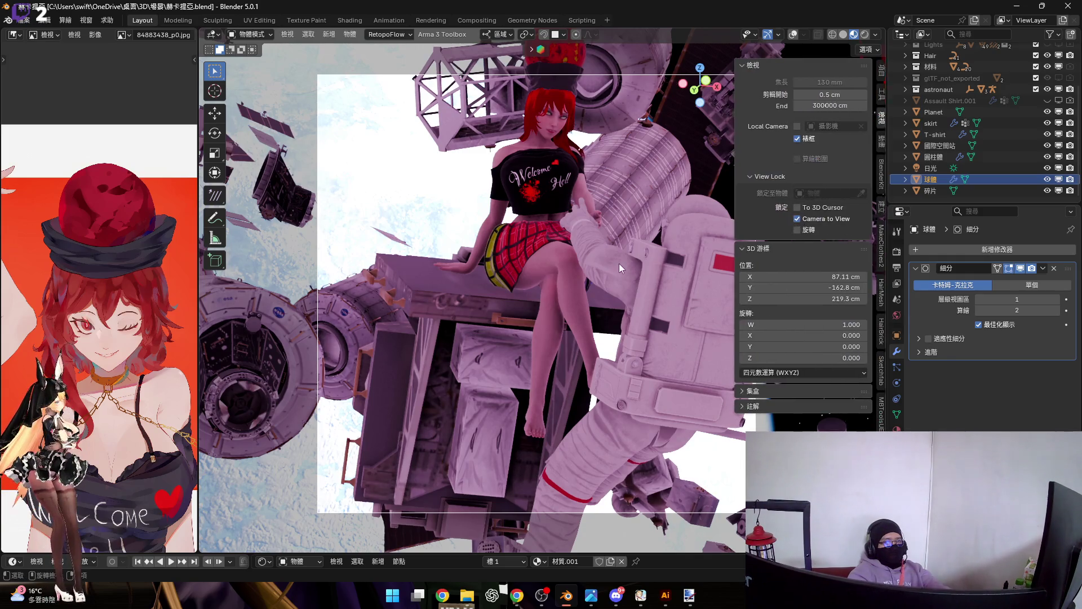
{"action": "key", "text": "n"}
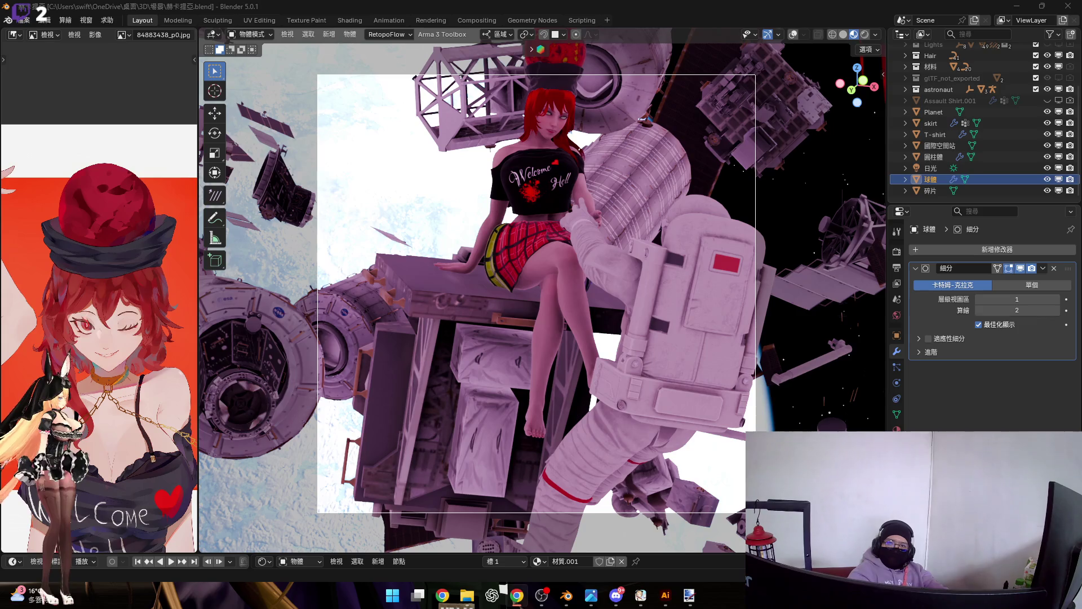
{"action": "scroll", "coordinate": [99, 305], "scroll_direction": "down", "scroll_amount": 3, "text": "shift"}
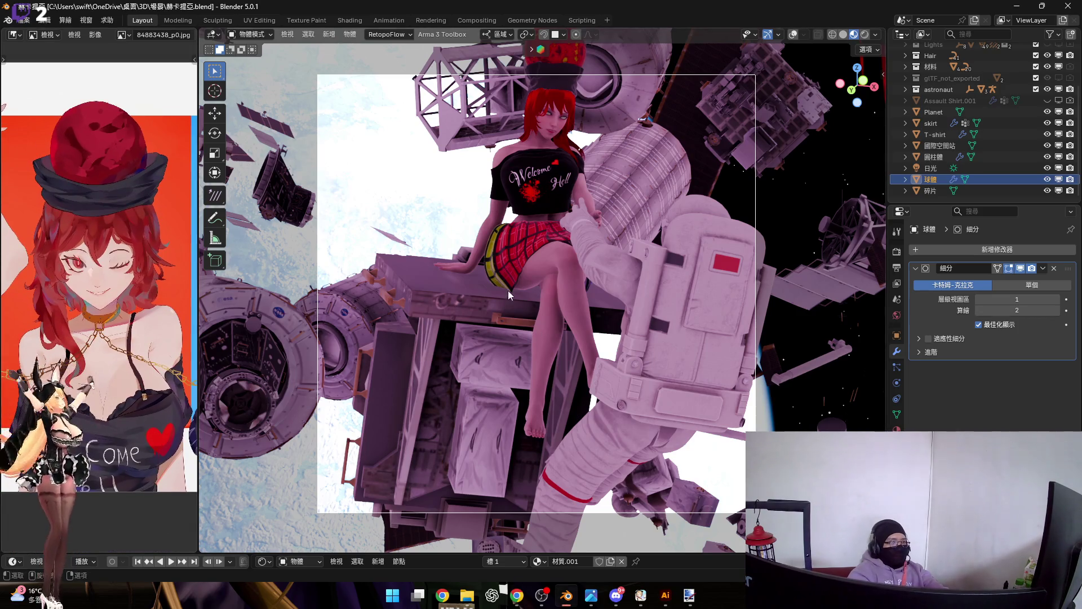
{"action": "key", "text": "alt+Tab"}
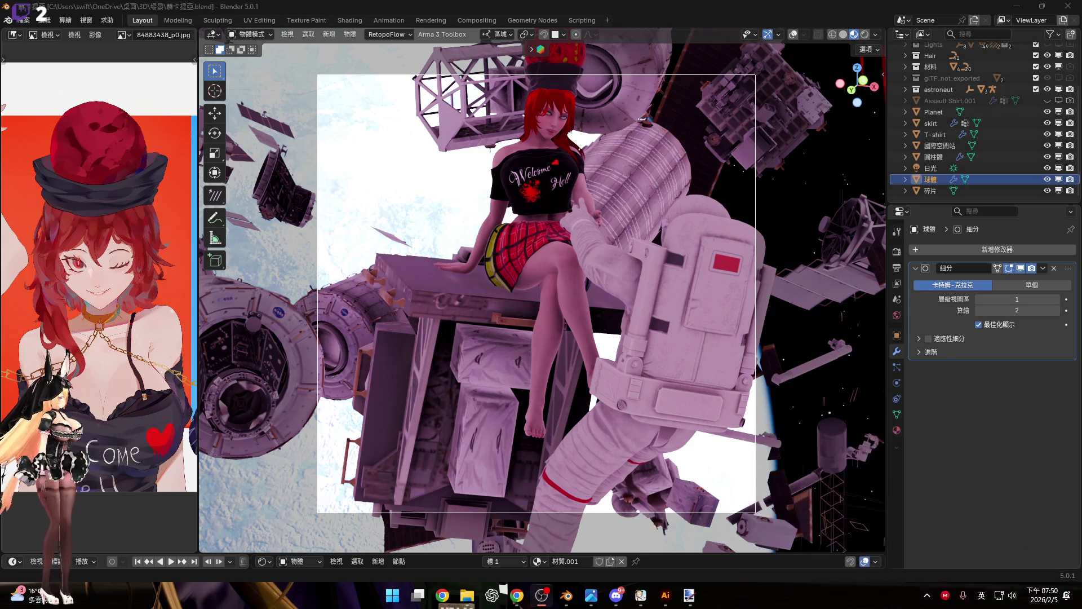
{"action": "key", "text": "alt+Tab"}
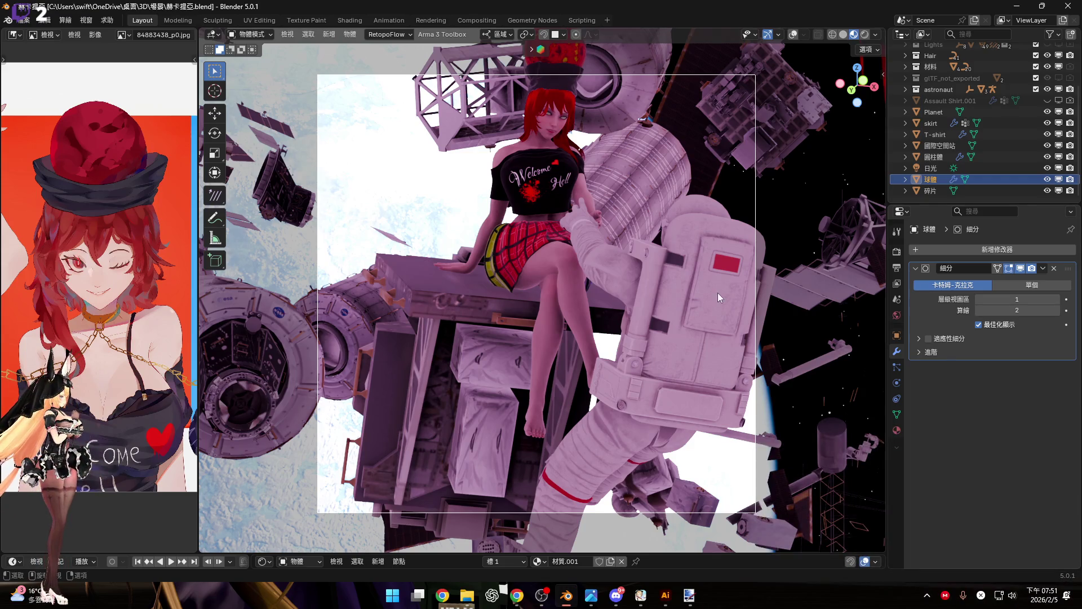
{"action": "mouse_move", "coordinate": [640, 281]}
{"action": "middle_mouse_down"}
{"action": "mouse_move", "coordinate": [601, 296]}
{"action": "mouse_move", "coordinate": [566, 285]}
{"action": "mouse_move", "coordinate": [594, 352]}
{"action": "mouse_move", "coordinate": [585, 306]}
{"action": "middle_mouse_up"}
{"action": "key", "text": "ctrl+space"}
Step: Orbit and zoom around the girl and astronaut to inspect the lava hat from several angles
{"action": "scroll", "coordinate": [600, 333], "scroll_direction": "up", "scroll_amount": 1}
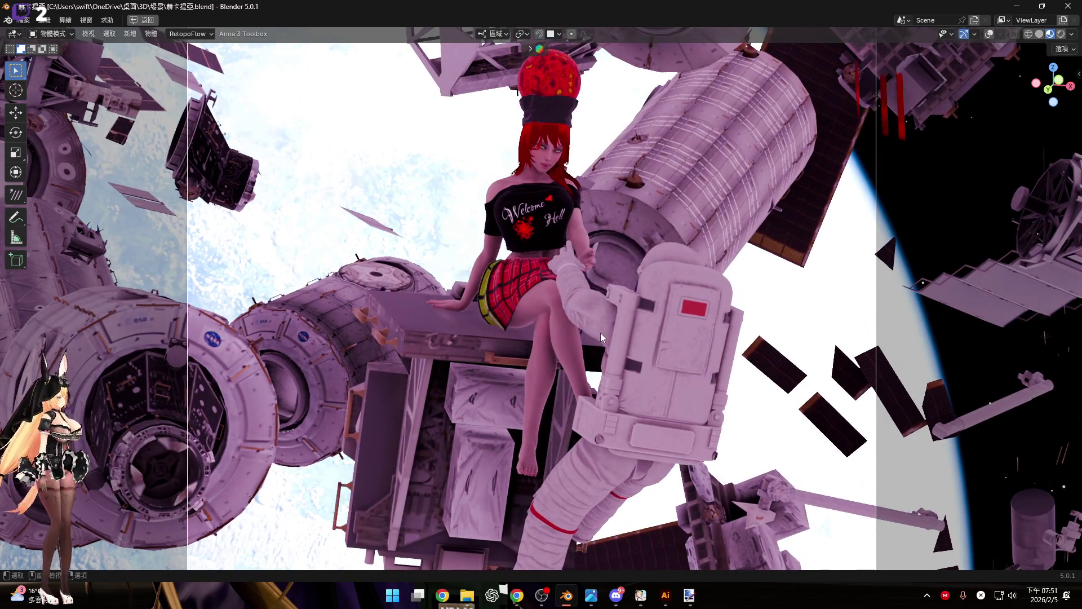
{"action": "scroll", "coordinate": [601, 337], "scroll_direction": "down", "scroll_amount": 2}
{"action": "mouse_move", "coordinate": [556, 306]}
{"action": "middle_mouse_down"}
{"action": "mouse_move", "coordinate": [530, 292]}
{"action": "mouse_move", "coordinate": [545, 312]}
{"action": "mouse_move", "coordinate": [534, 306]}
{"action": "mouse_move", "coordinate": [545, 279]}
{"action": "mouse_move", "coordinate": [549, 363]}
{"action": "mouse_move", "coordinate": [551, 347]}
{"action": "middle_mouse_up"}
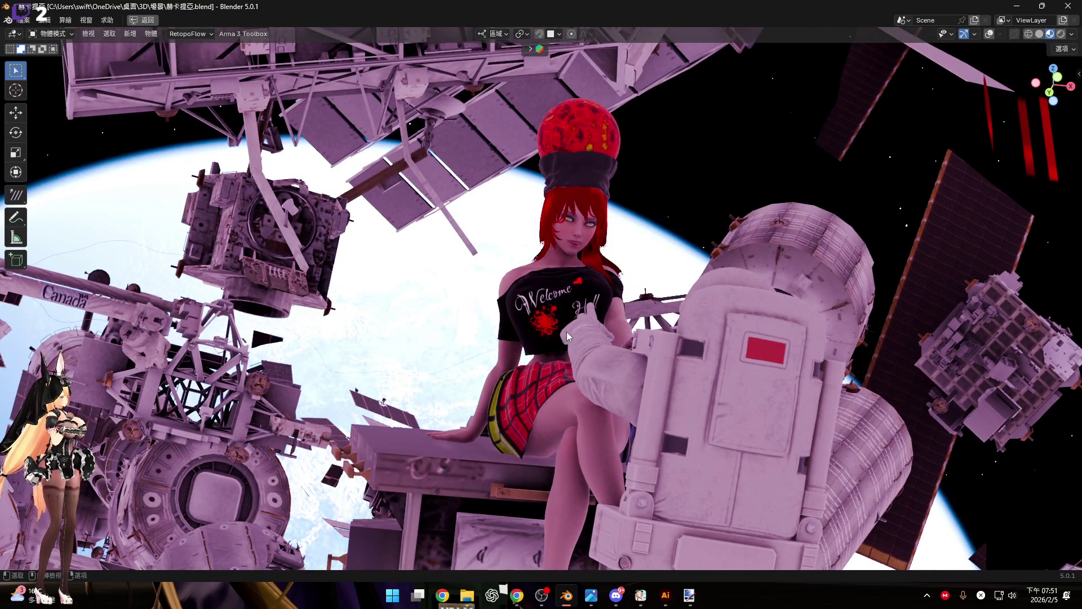
{"action": "scroll", "coordinate": [563, 327], "scroll_direction": "up", "scroll_amount": 1}
{"action": "scroll", "coordinate": [562, 327], "scroll_direction": "down", "scroll_amount": 3}
{"action": "mouse_move", "coordinate": [562, 327]}
{"action": "middle_mouse_down"}
{"action": "mouse_move", "coordinate": [585, 261]}
{"action": "mouse_move", "coordinate": [574, 269]}
{"action": "mouse_move", "coordinate": [609, 234]}
{"action": "mouse_move", "coordinate": [595, 195]}
{"action": "mouse_move", "coordinate": [630, 184]}
{"action": "mouse_move", "coordinate": [610, 215]}
{"action": "mouse_move", "coordinate": [413, 217]}
{"action": "mouse_move", "coordinate": [502, 268]}
{"action": "mouse_move", "coordinate": [680, 203]}
{"action": "mouse_move", "coordinate": [756, 190]}
{"action": "mouse_move", "coordinate": [633, 184]}
{"action": "mouse_move", "coordinate": [816, 187]}
{"action": "mouse_move", "coordinate": [628, 278]}
{"action": "mouse_move", "coordinate": [580, 205]}
{"action": "mouse_move", "coordinate": [500, 254]}
{"action": "mouse_move", "coordinate": [530, 199]}
{"action": "mouse_move", "coordinate": [545, 214]}
{"action": "mouse_move", "coordinate": [530, 227]}
{"action": "middle_mouse_up"}
{"action": "scroll", "coordinate": [572, 270], "scroll_direction": "up", "scroll_amount": 3}
{"action": "scroll", "coordinate": [499, 254], "scroll_direction": "down", "scroll_amount": 4}
{"action": "scroll", "coordinate": [535, 248], "scroll_direction": "down", "scroll_amount": 6}
{"action": "scroll", "coordinate": [542, 265], "scroll_direction": "up", "scroll_amount": 8}
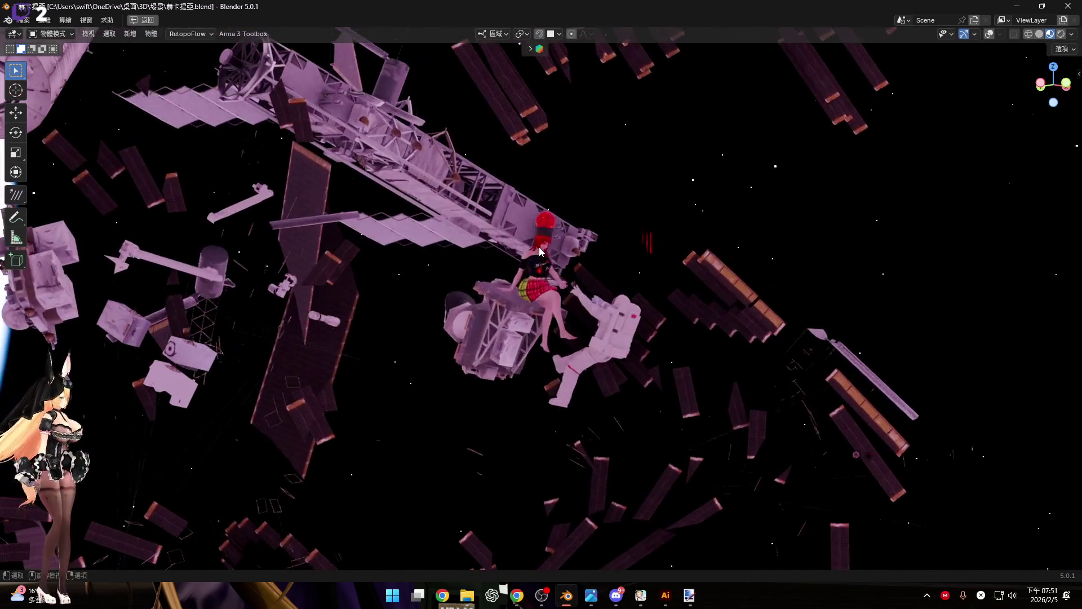
{"action": "scroll", "coordinate": [541, 262], "scroll_direction": "up", "scroll_amount": 5}
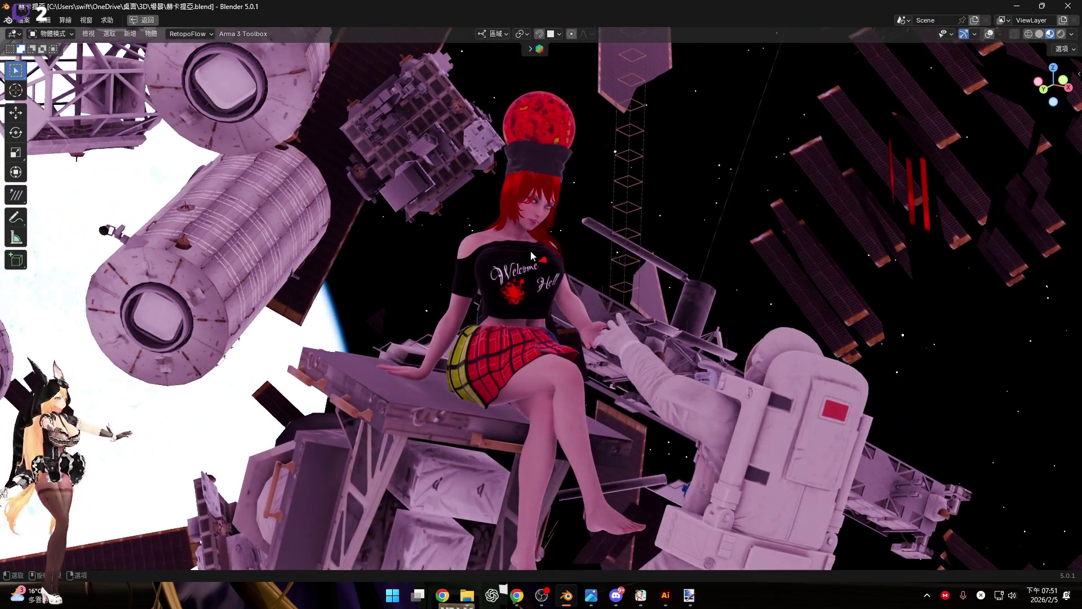
{"action": "mouse_move", "coordinate": [531, 255]}
{"action": "middle_mouse_down"}
{"action": "mouse_move", "coordinate": [517, 256]}
{"action": "mouse_move", "coordinate": [527, 248]}
{"action": "middle_mouse_up"}
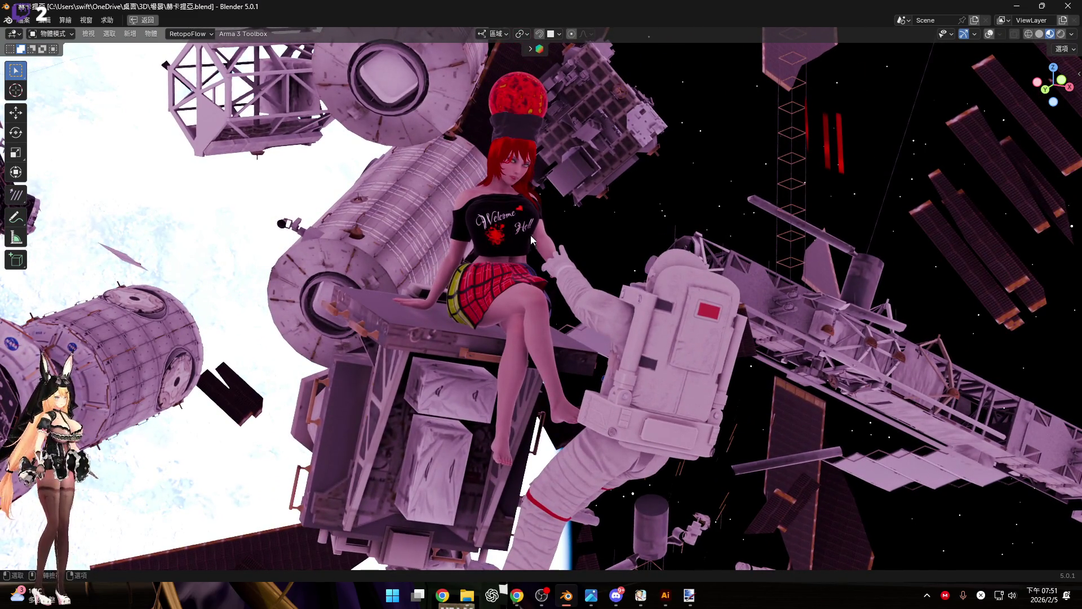